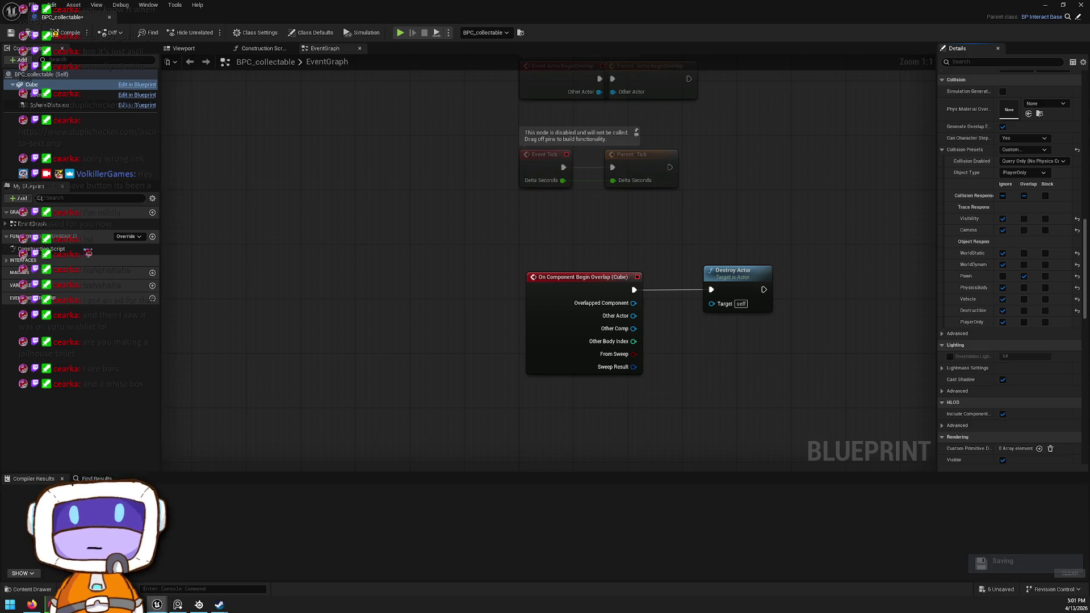
Tick Block for Vehicle on the Cube's collision, close the Blueprint, and play from the floor
mouse_move(883, 202)
left_mouse_down()
mouse_move(827, 273)
mouse_move(783, 189)
mouse_move(741, 244)
left_mouse_up()
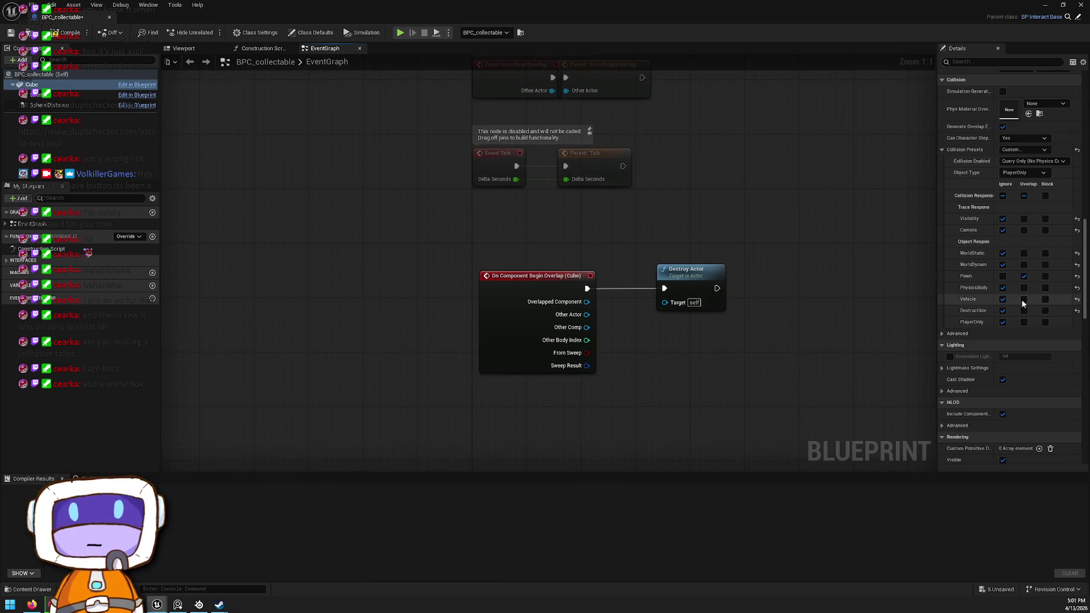
left_click(1045, 299)
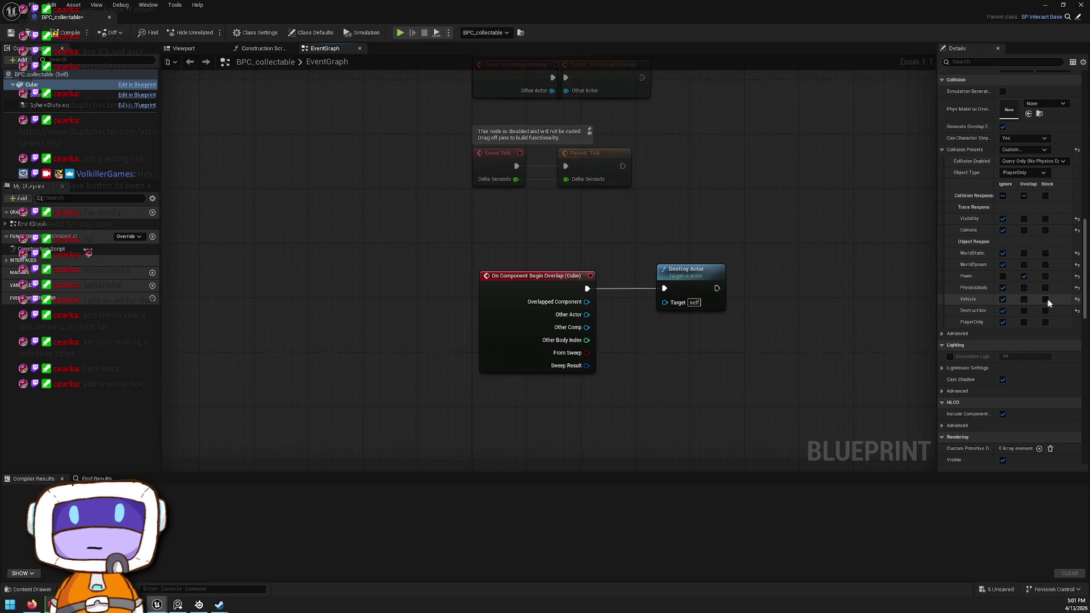
left_click(1081, 4)
right_click(392, 448)
left_click(431, 440)
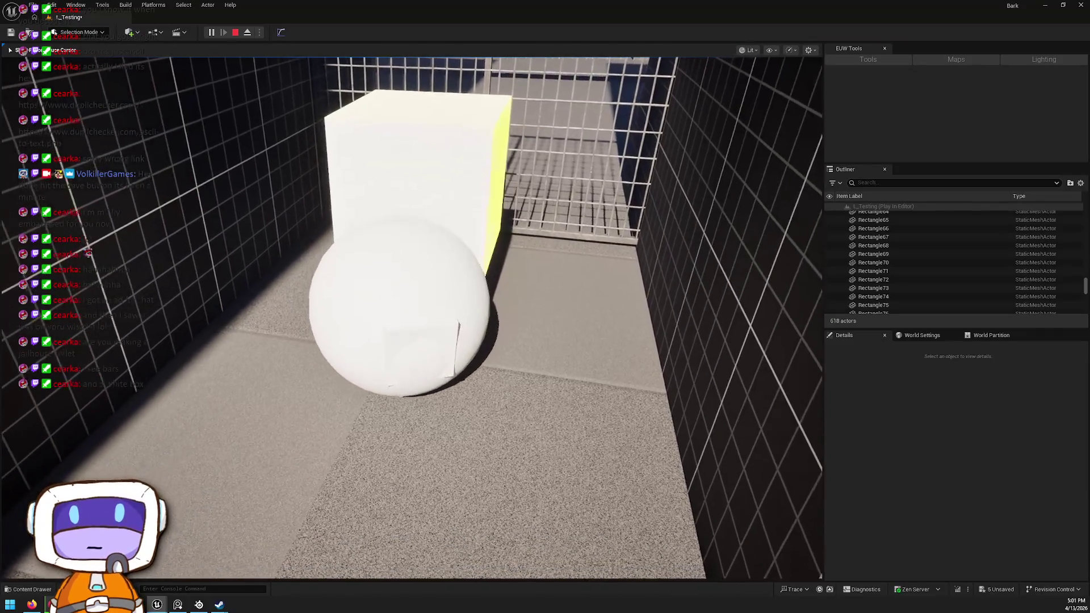
Exit the play session and open BPC_collectable with its Cube component selected
key("Escape")
left_click(434, 361)
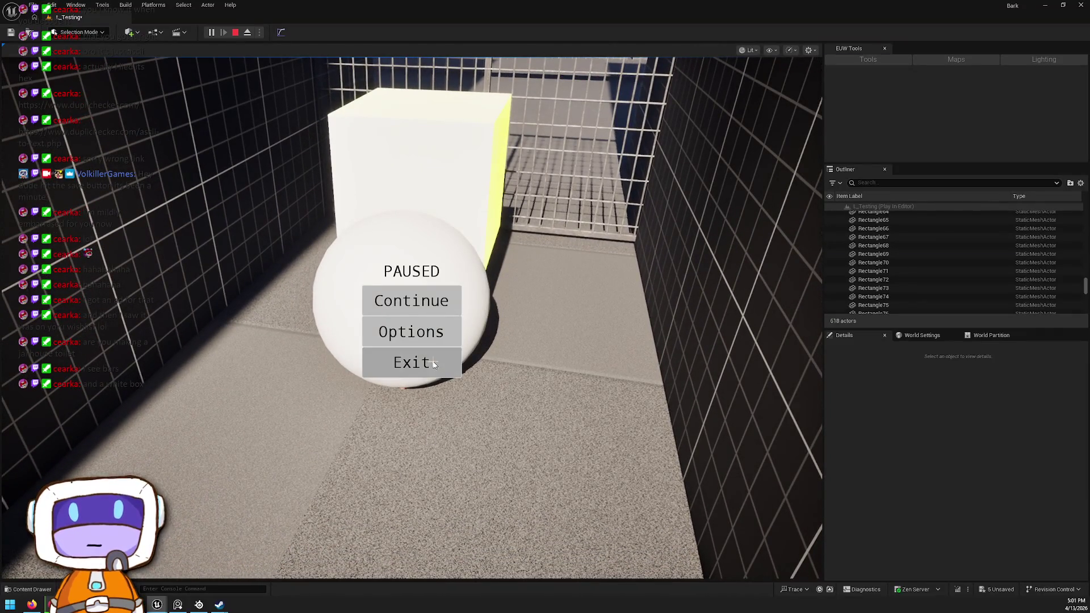
right_click(370, 196)
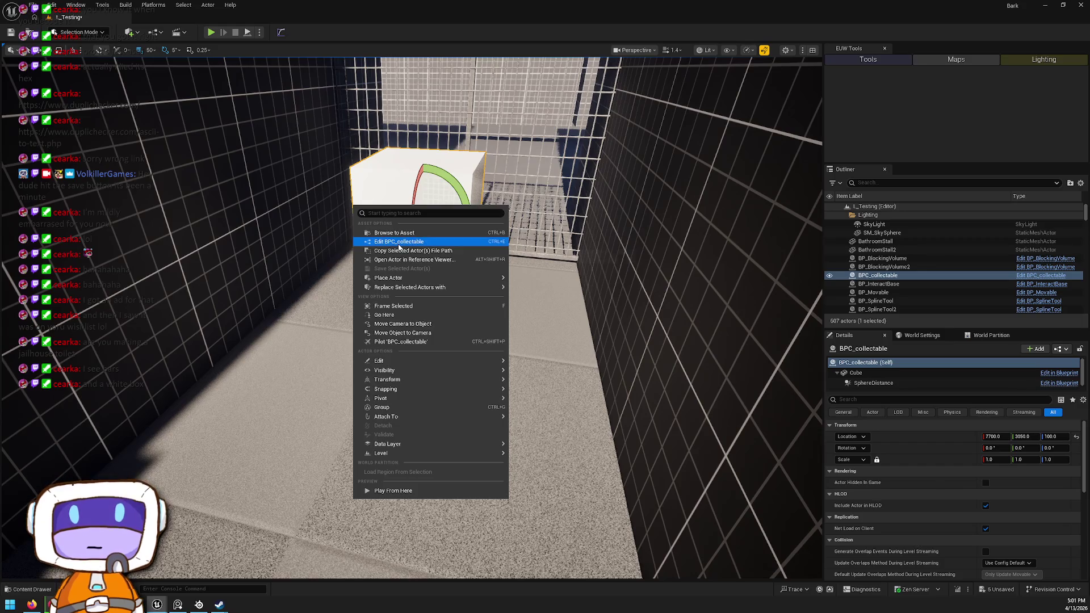
left_click(398, 244)
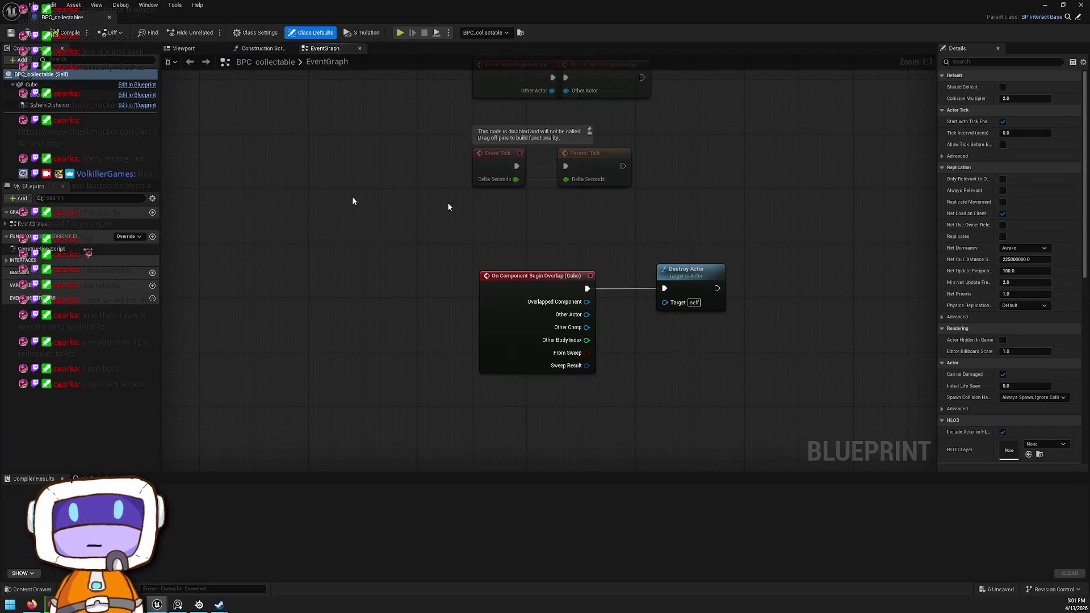
left_click(93, 84)
Set the Cube component's Collision Presets to OverlapOnlyPlayer
scroll(1034, 222, "down", 3)
scroll(1035, 222, "down", 10)
scroll(1035, 228, "down", 8)
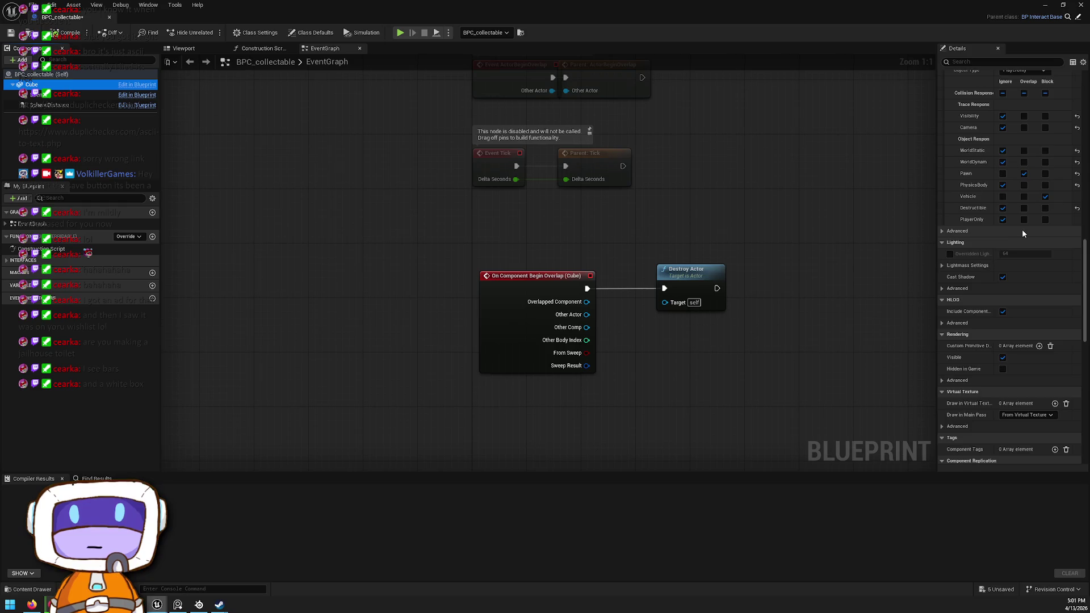
scroll(1022, 230, "up", 5)
left_click(1039, 169)
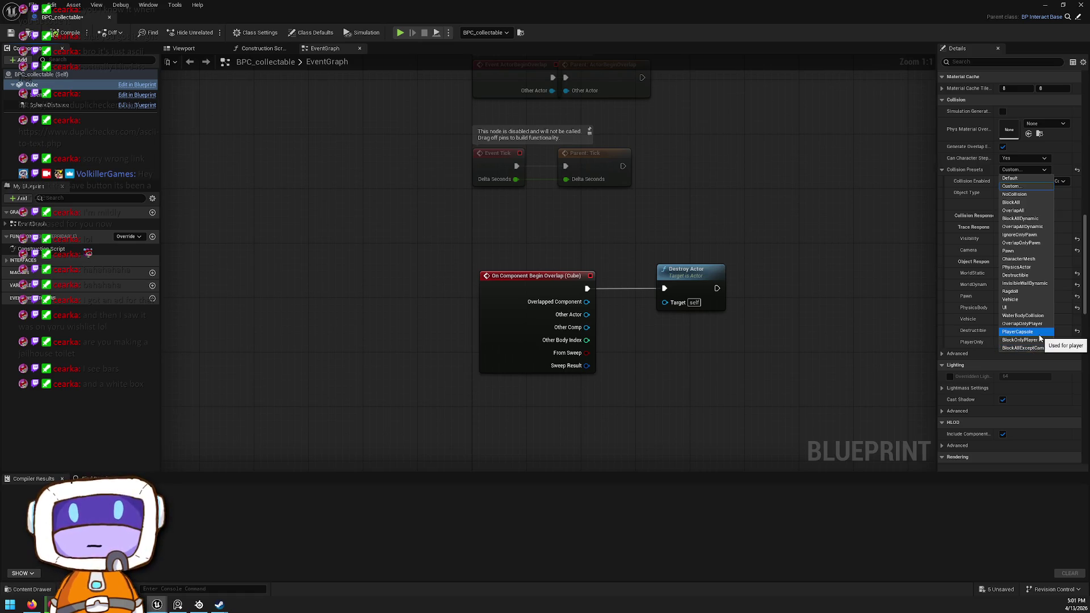
left_click(1046, 325)
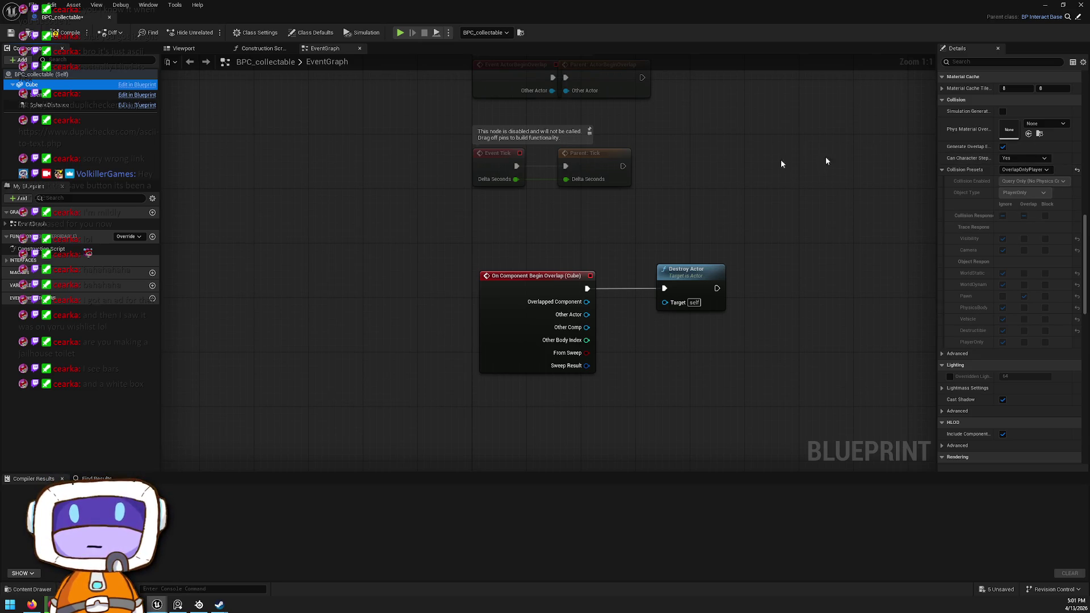
Inspect the SphereDistance and Cube components, toggling the advanced rendering properties
left_click(80, 95)
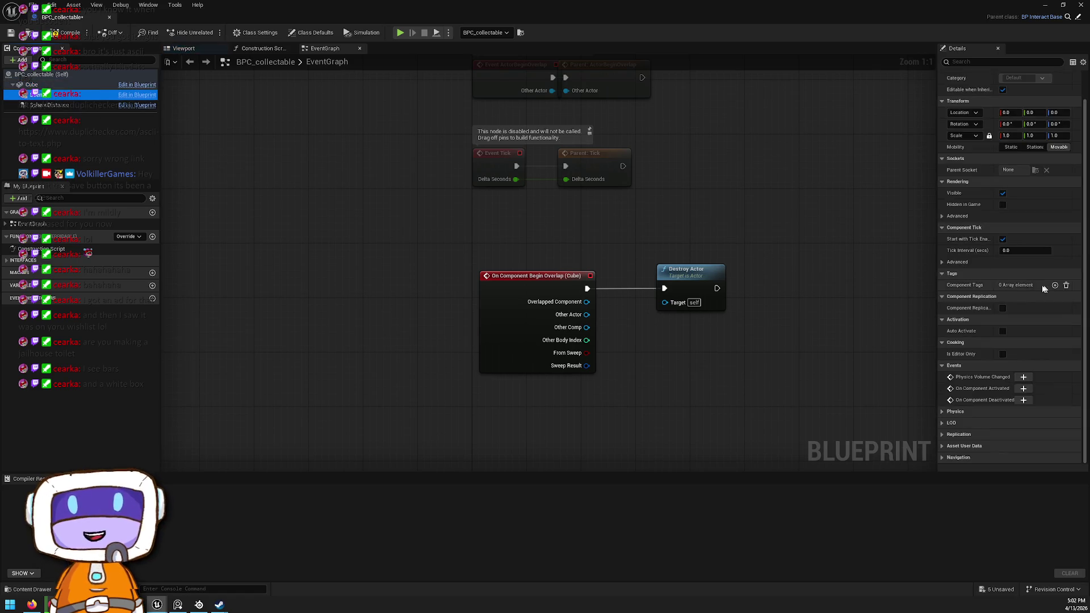
scroll(1002, 264, "up", 1)
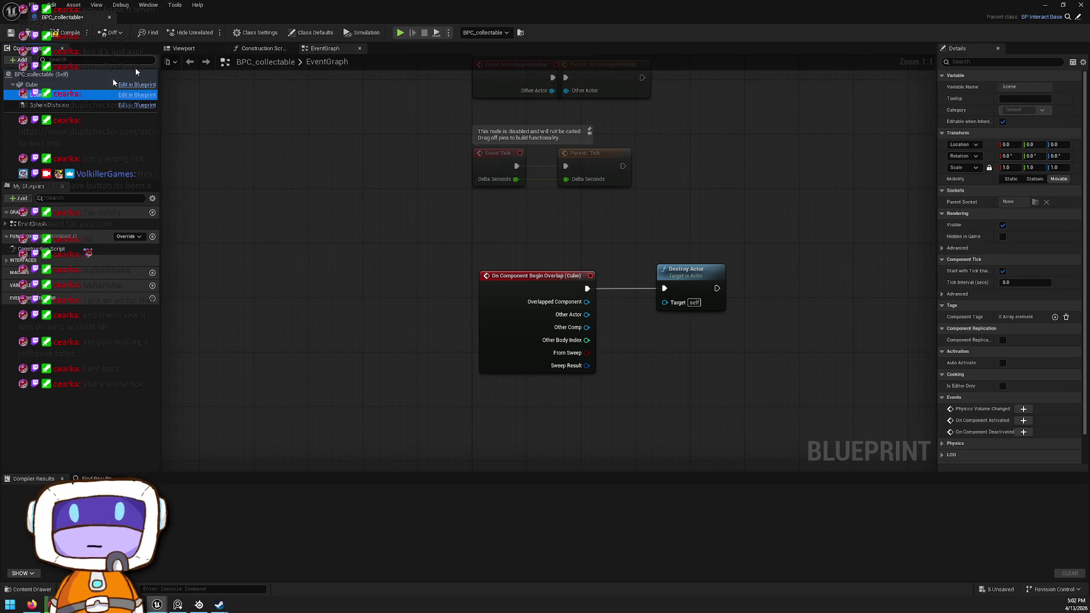
left_click(84, 104)
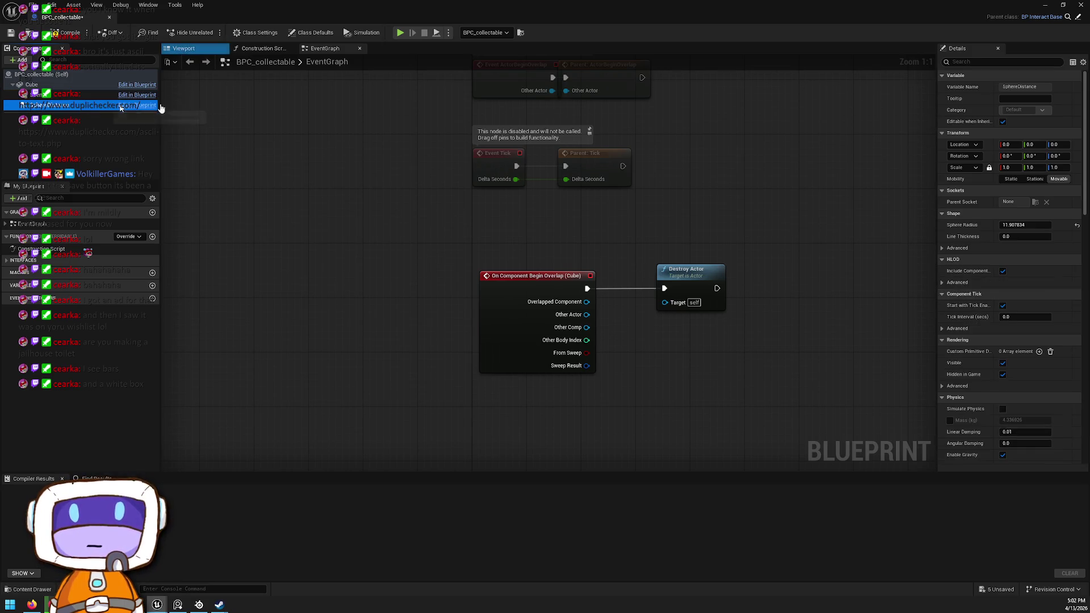
key("Up")
scroll(1064, 233, "down", 1)
scroll(1051, 237, "up", 1)
left_click(943, 249)
left_click(943, 249)
left_click(943, 248)
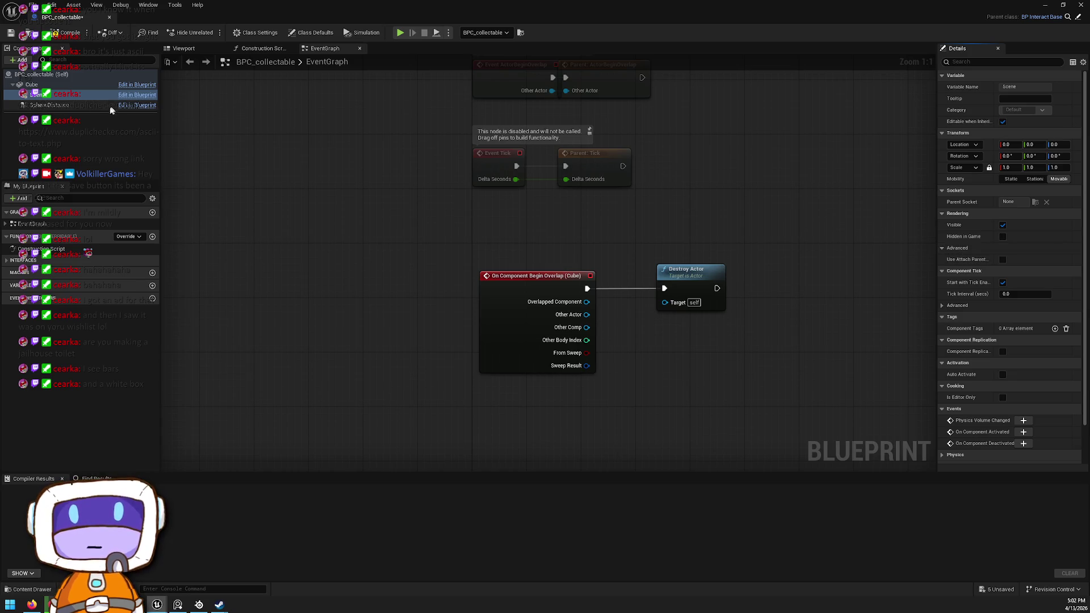
left_click(76, 87)
left_click(68, 106)
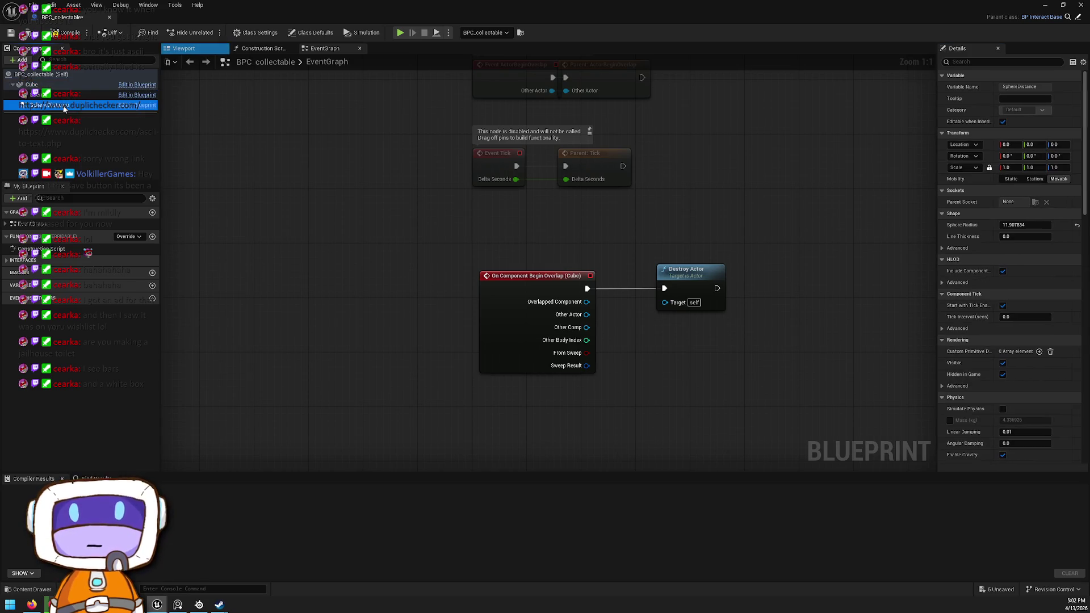
Change SphereDistance's Collision Presets from OverlapAll to OverlapOnlyPlayer and return to the level
scroll(997, 242, "down", 3)
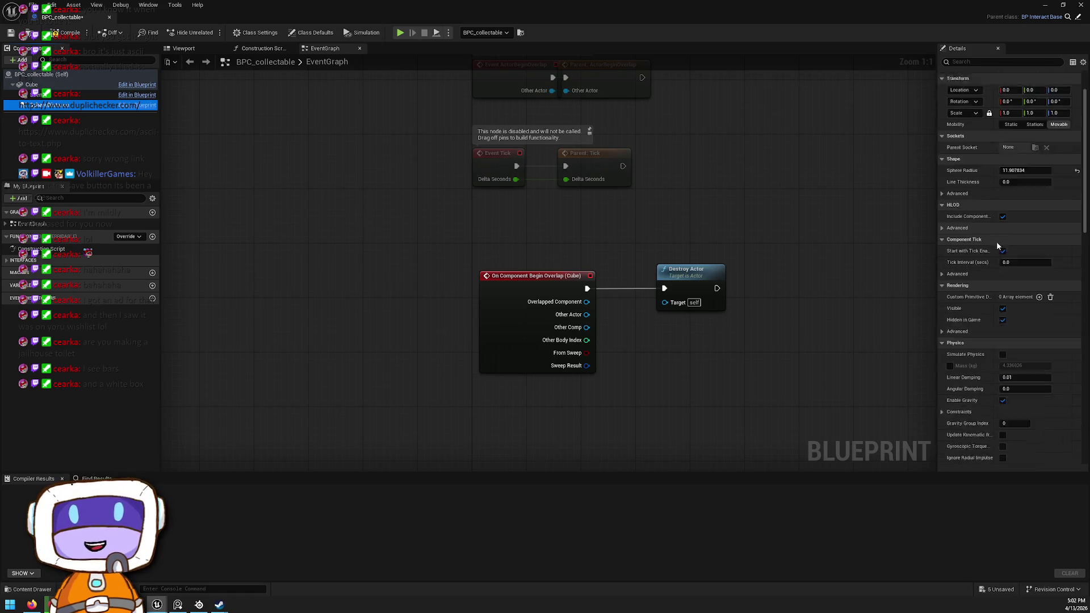
scroll(998, 242, "down", 4)
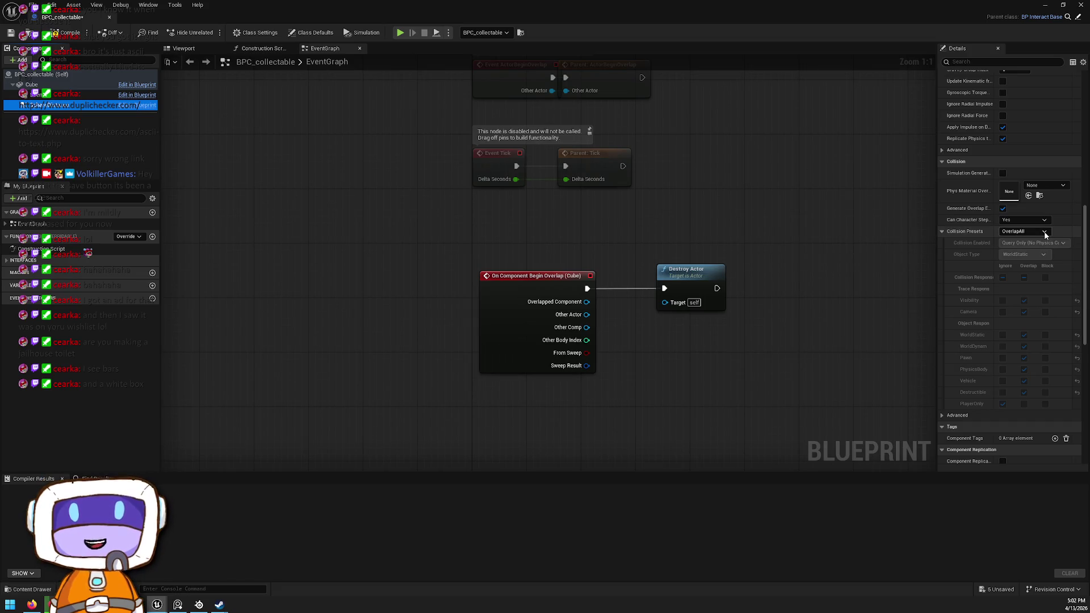
left_click(1045, 235)
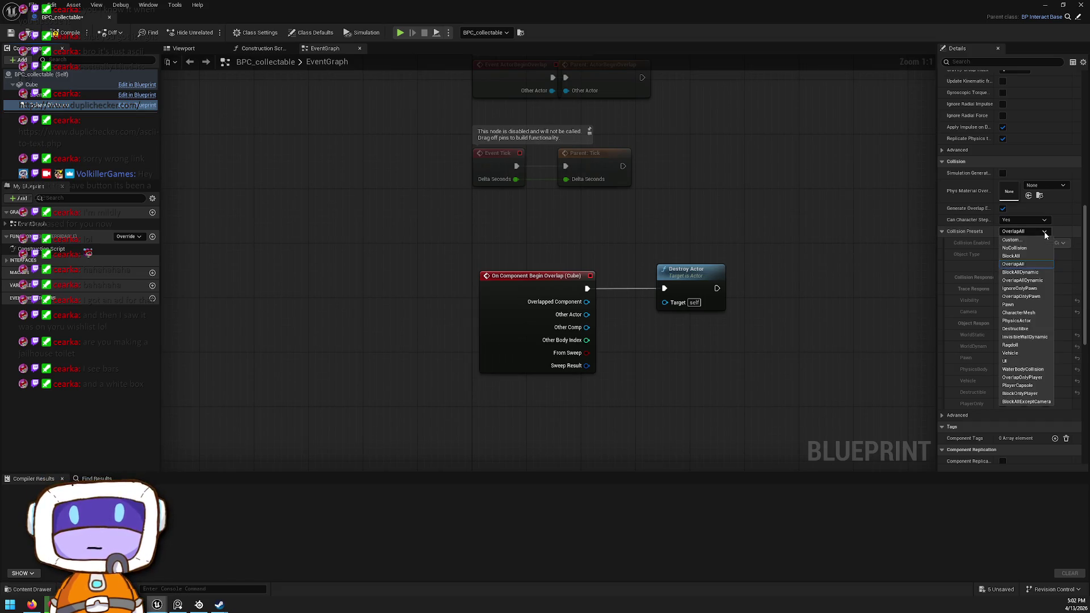
left_click(1046, 377)
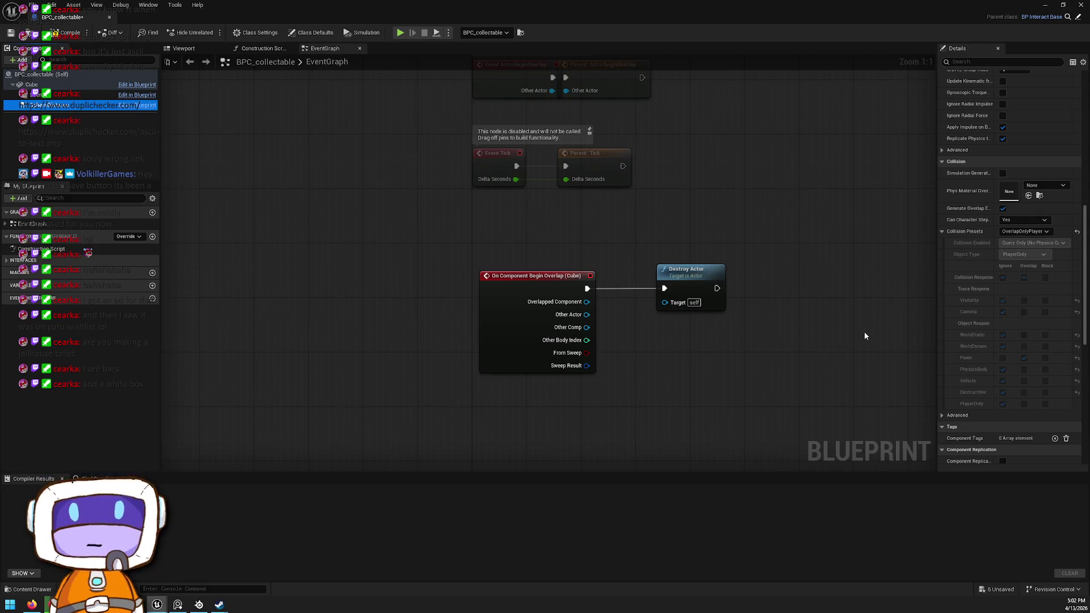
key("alt+Tab")
right_click(495, 503)
Play the level from the floor, then stop the play session
left_click(497, 515)
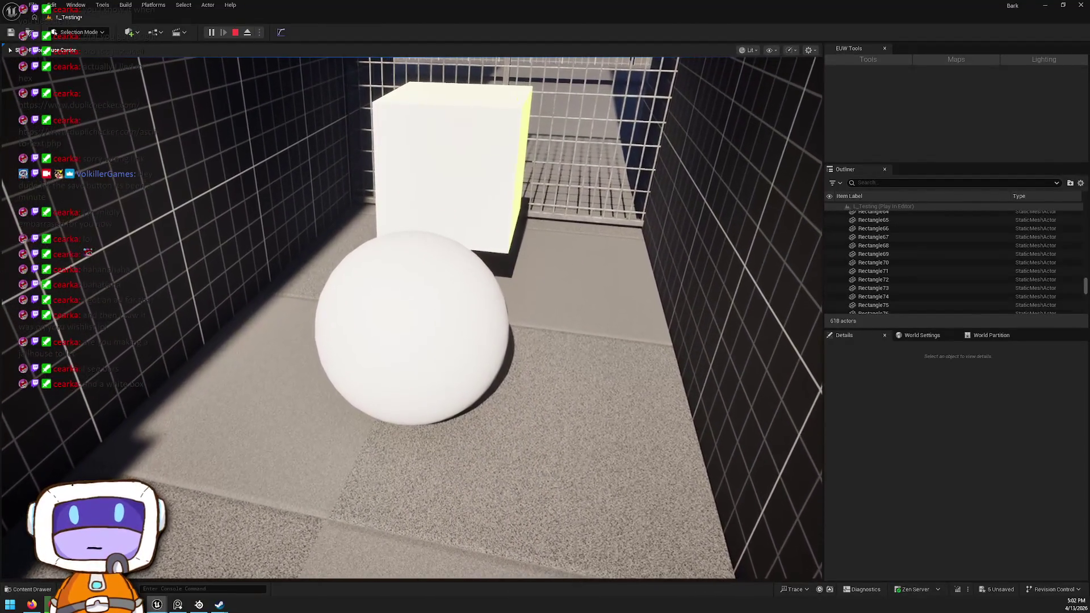
double_click(373, 5)
key("Escape")
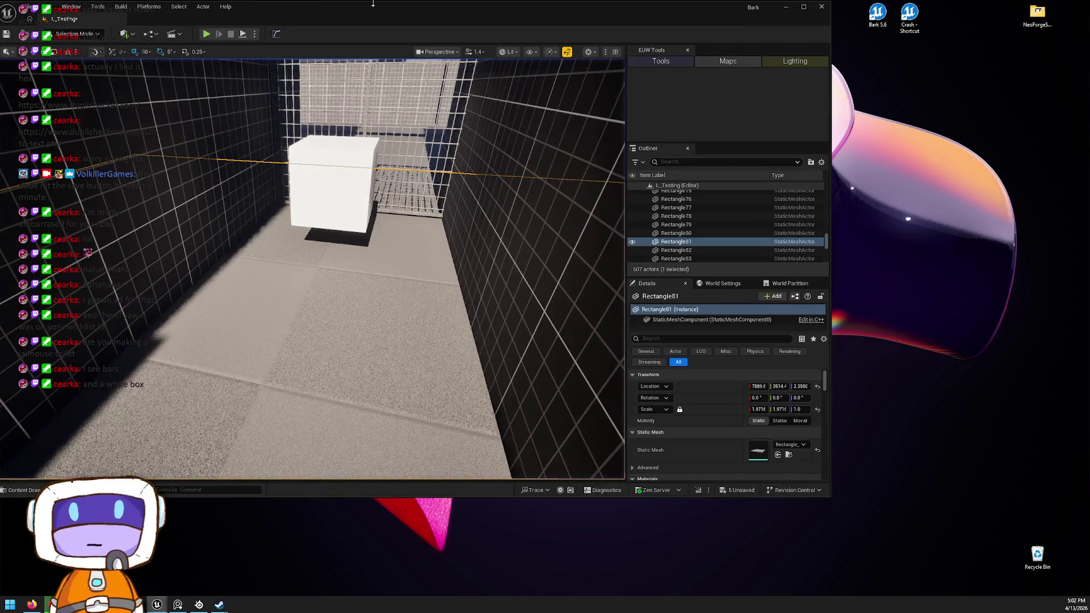
double_click(374, 4)
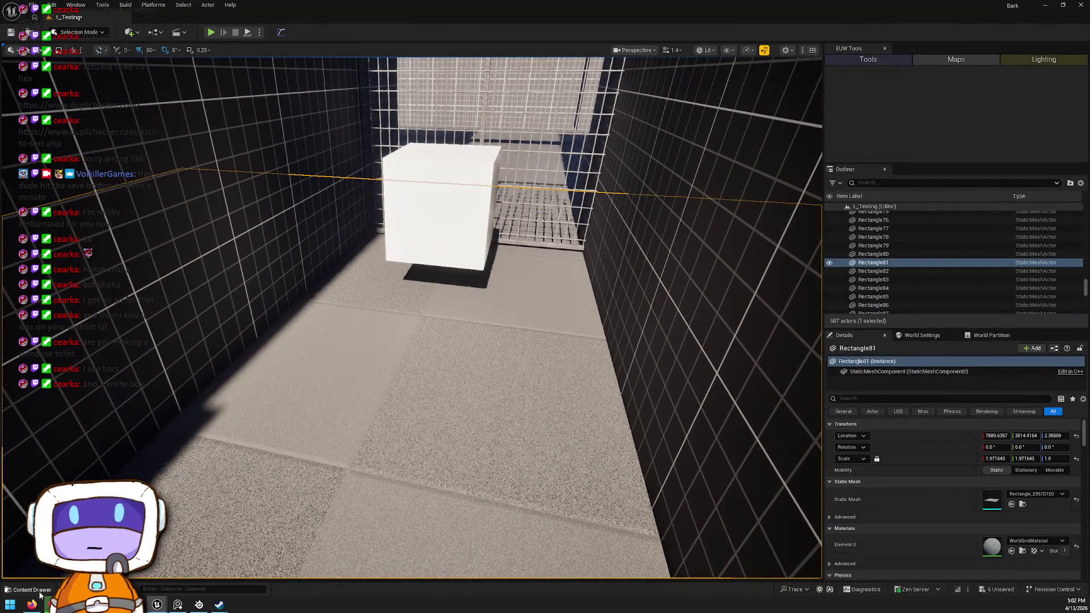
Open the BP_Player Blueprint from the Content Drawer and pan its graph
left_click(39, 592)
double_click(343, 410)
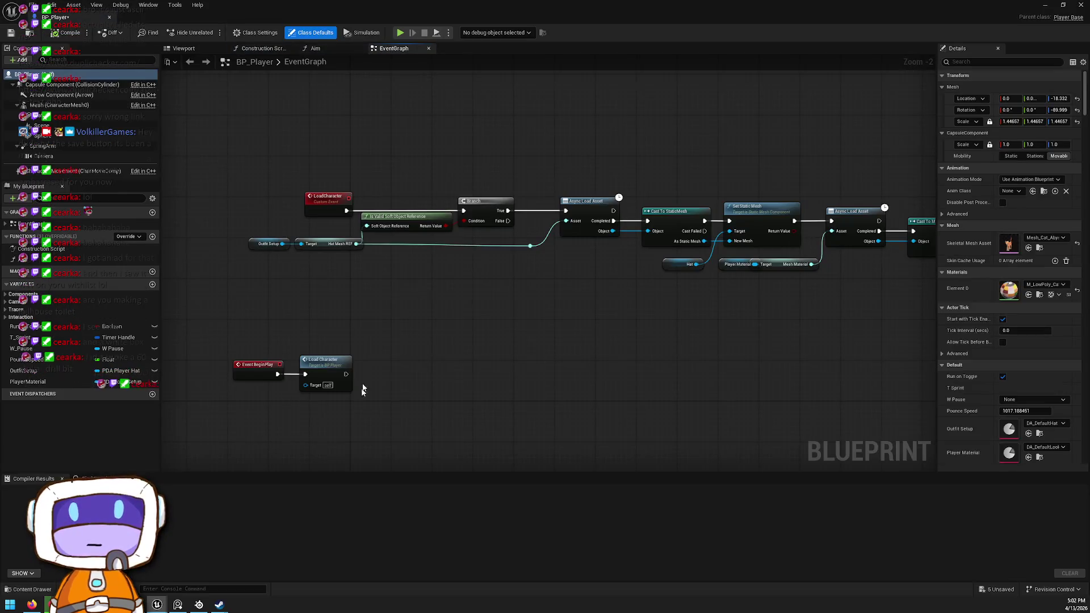
mouse_move(385, 294)
left_mouse_down()
mouse_move(648, 212)
mouse_move(591, 187)
left_mouse_up()
left_click_drag(687, 9, 662, 223)
Open the white box's BPC_collectable Blueprint full screen
right_click(462, 202)
left_click(588, 229)
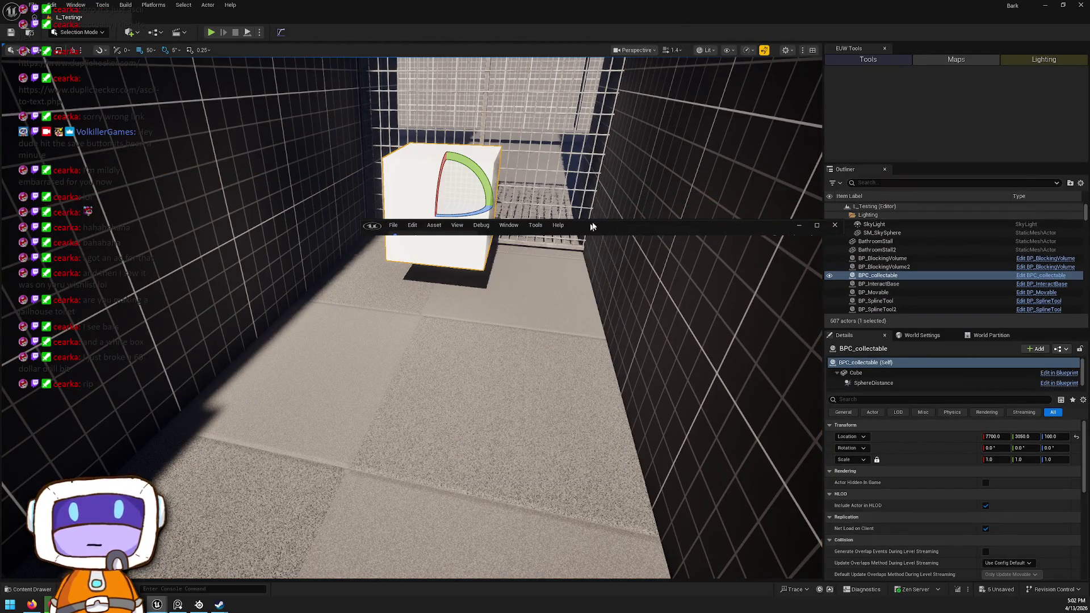
double_click(646, 228)
Add a SphereDistance On Component Begin Overlap event wired to Destroy Actor
left_click(125, 107)
scroll(1054, 264, "down", 10)
scroll(1051, 271, "down", 10)
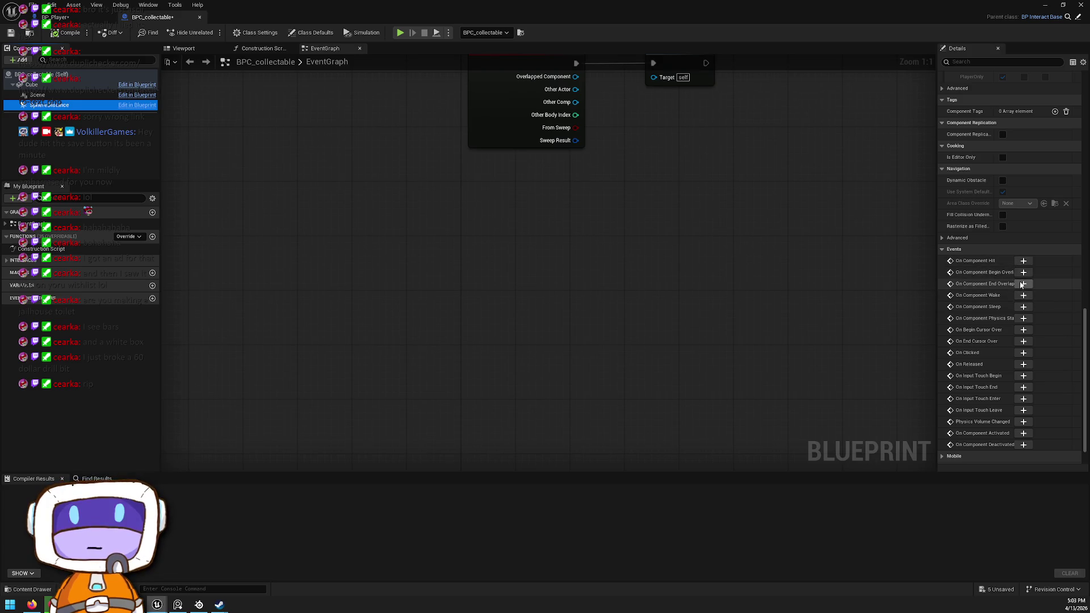
left_click(1024, 272)
left_click(680, 242)
left_click_drag(612, 229, 669, 120)
Close the Blueprint editor and play the level from the floor
left_click(1081, 4)
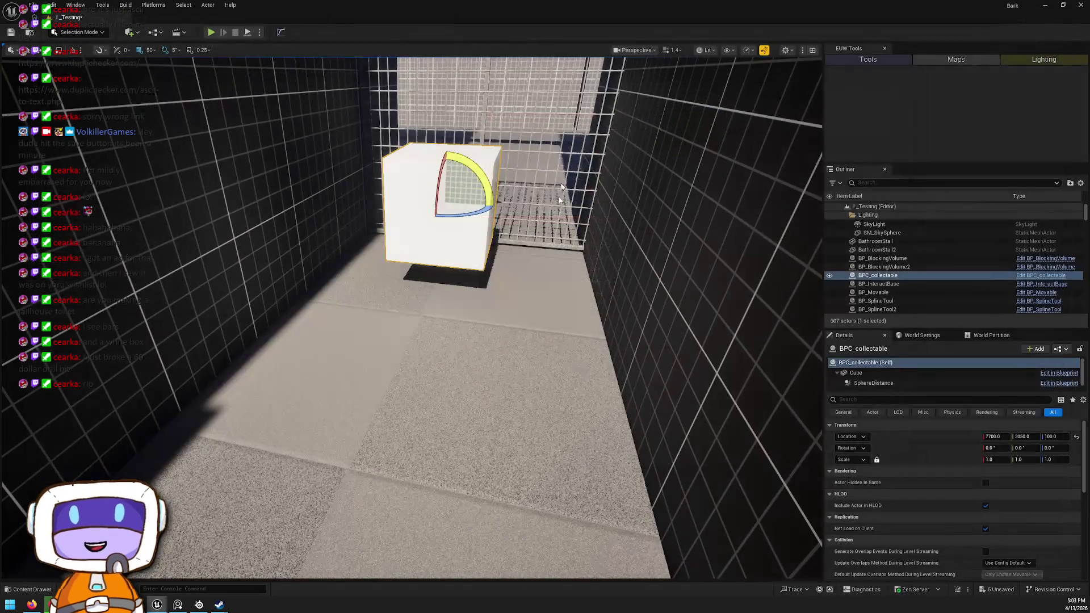
right_click(444, 392)
left_click(480, 383)
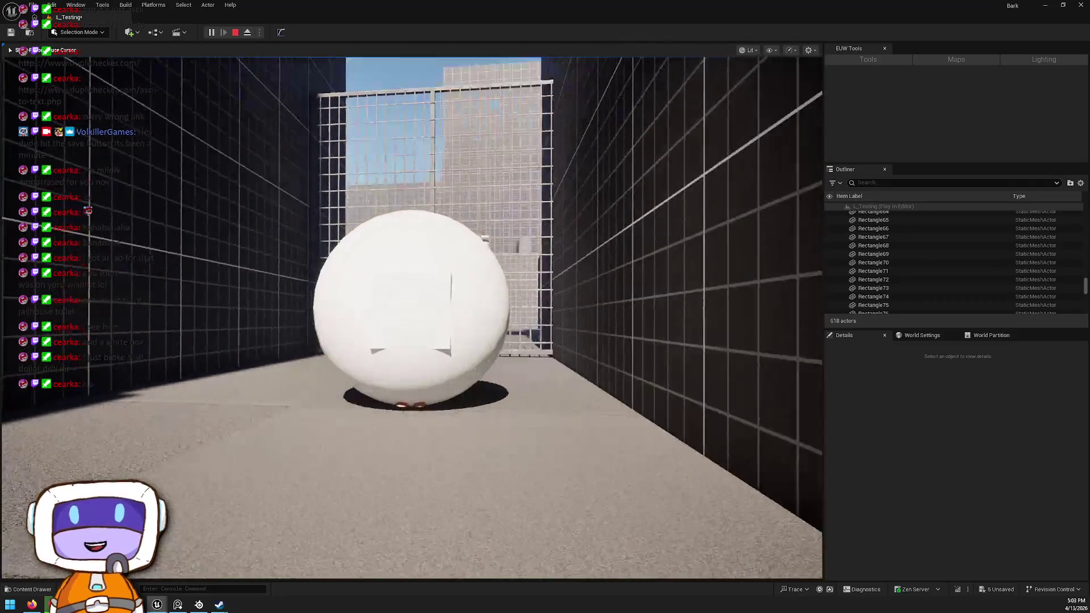
Stop the play session and dismiss the error message log
key("shift+F1")
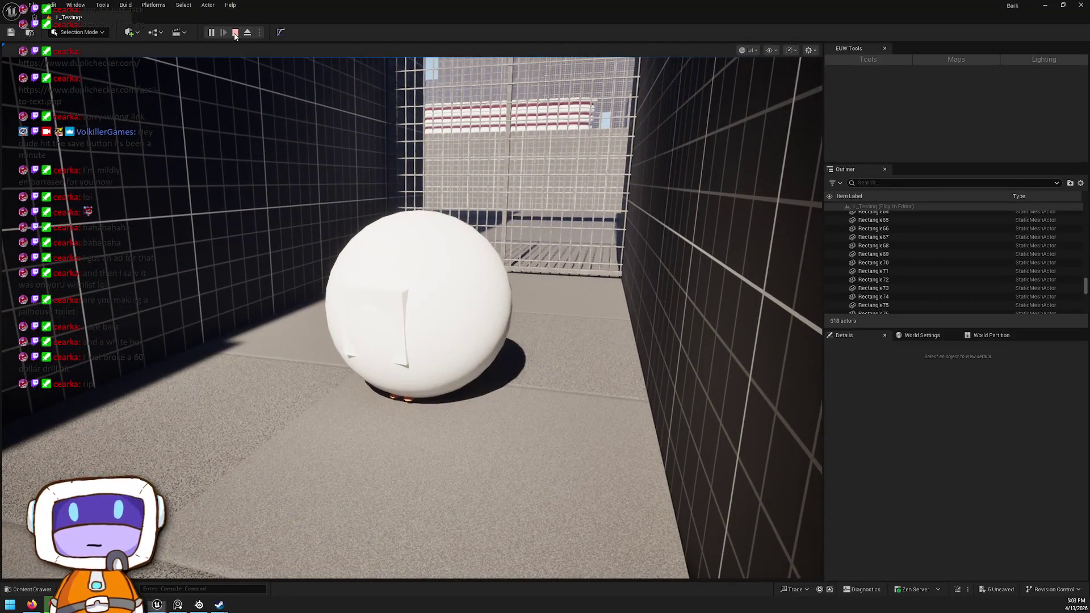
left_click(236, 32)
left_click(927, 213)
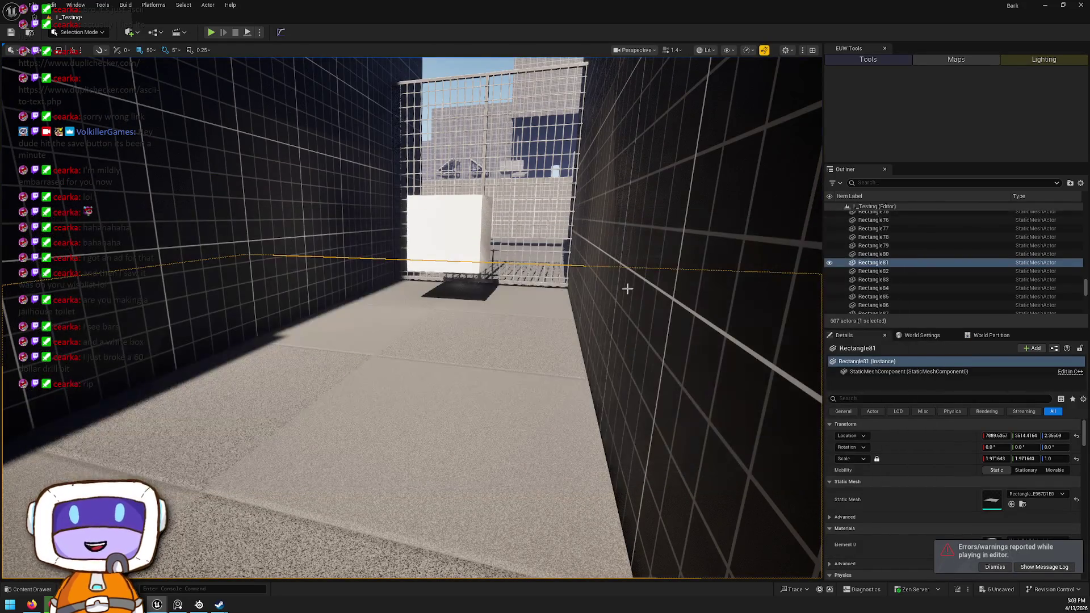
scroll(953, 475, "down", 3)
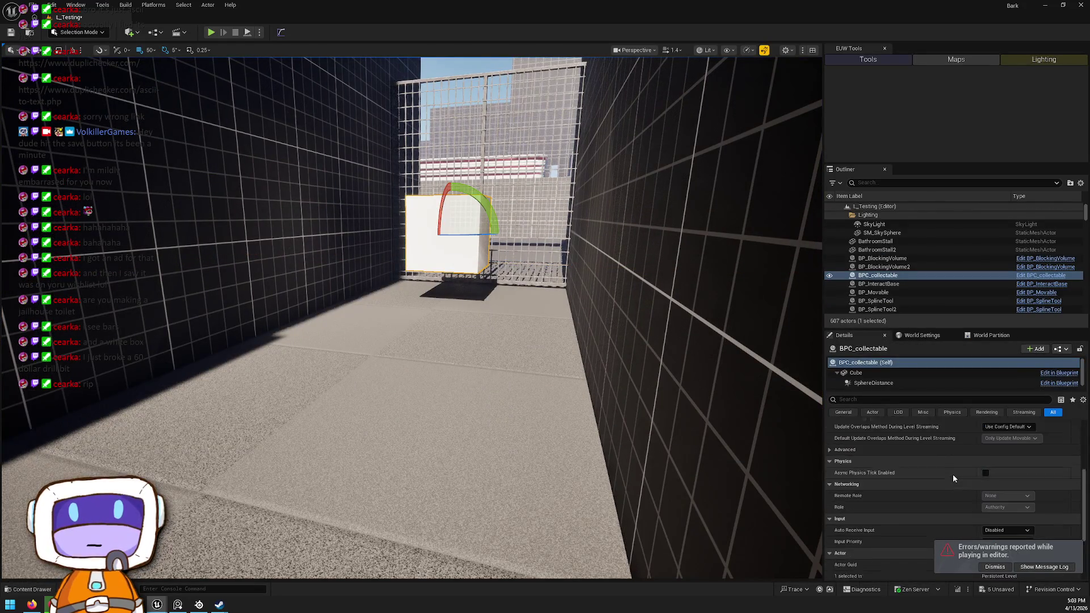
Edit the collectable's Cube in BPC_collectable and show the Cube component's properties
left_click(856, 372)
scroll(1017, 471, "down", 2)
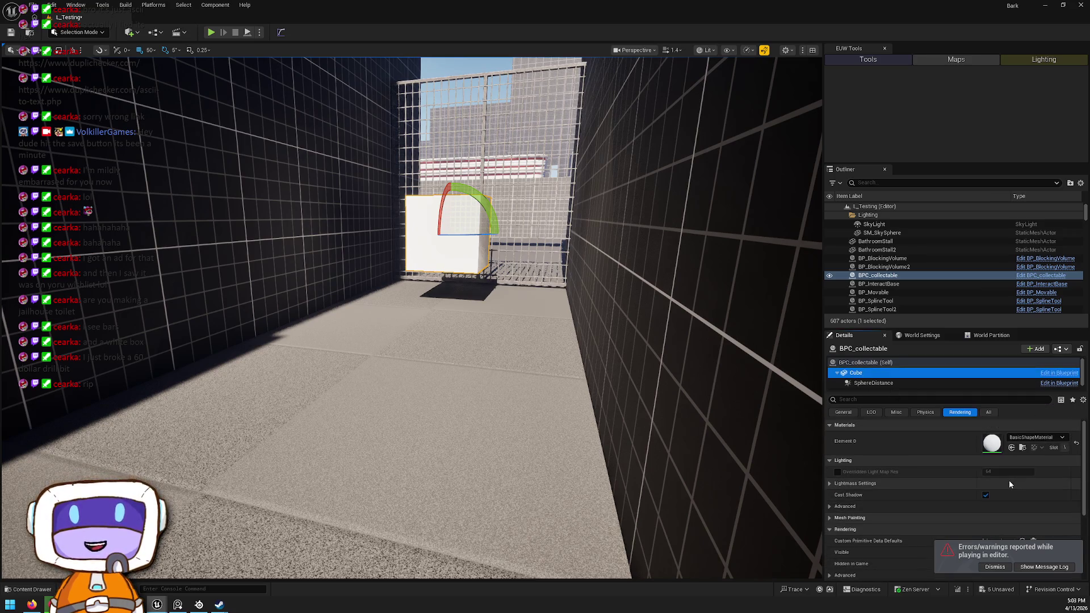
scroll(980, 471, "up", 5)
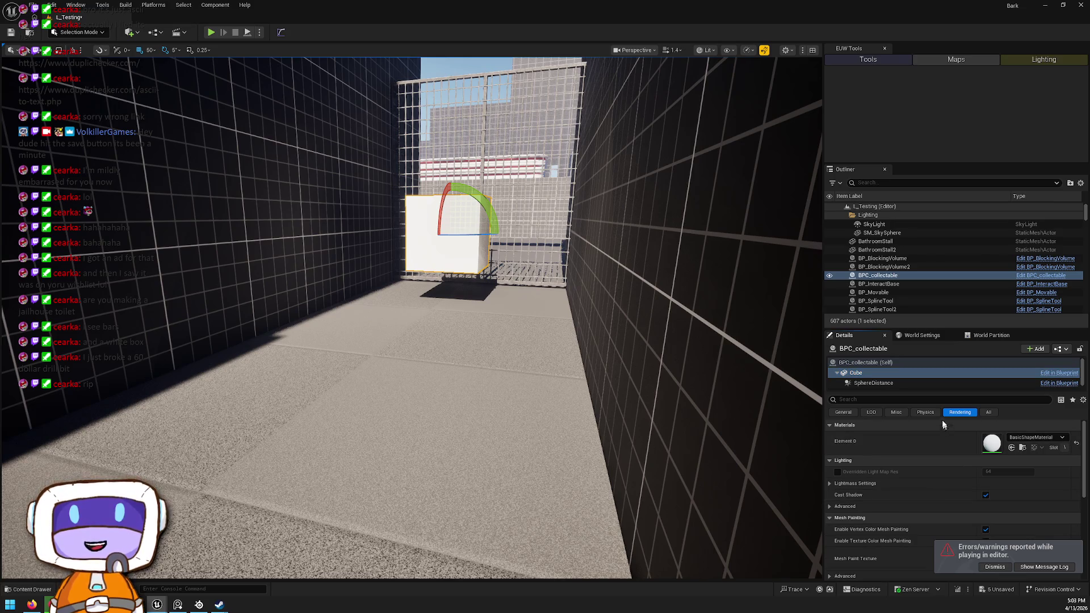
left_click(1059, 373)
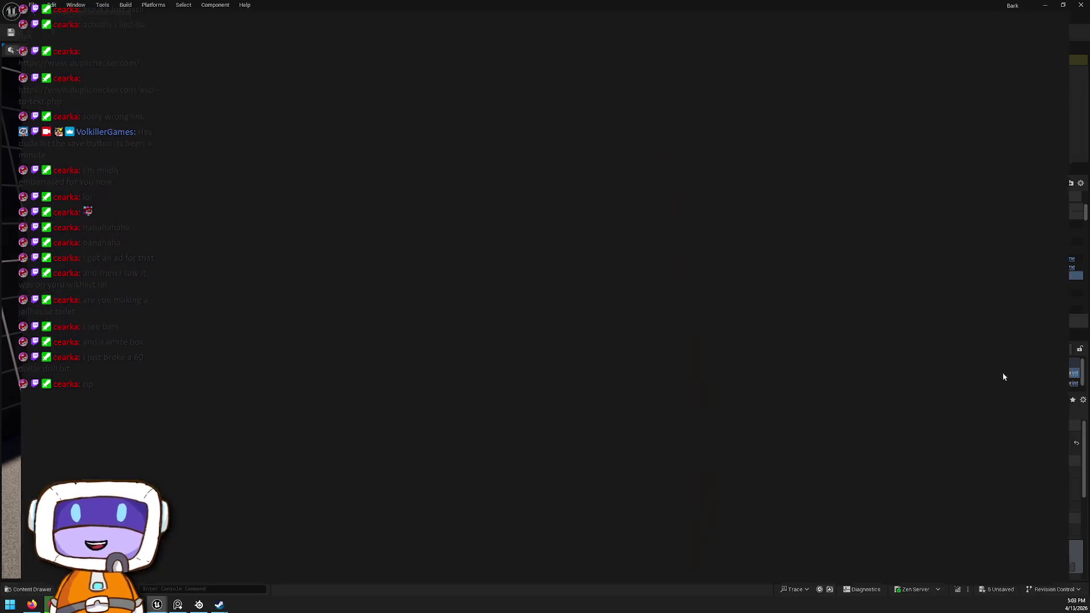
left_click(32, 85)
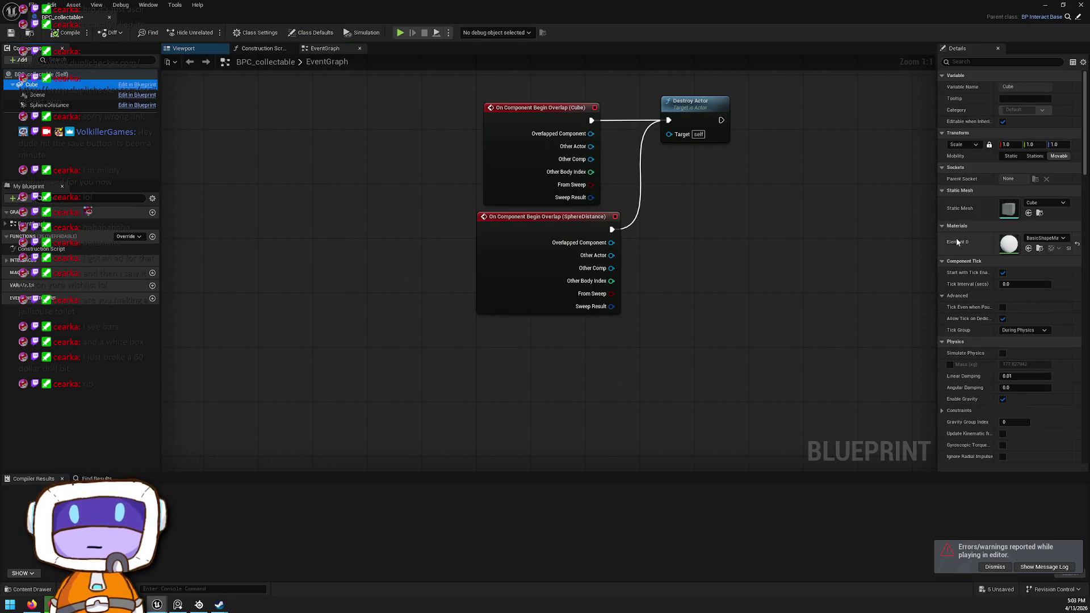
Add Box Simplified Collision to the Cube static mesh
double_click(1005, 210)
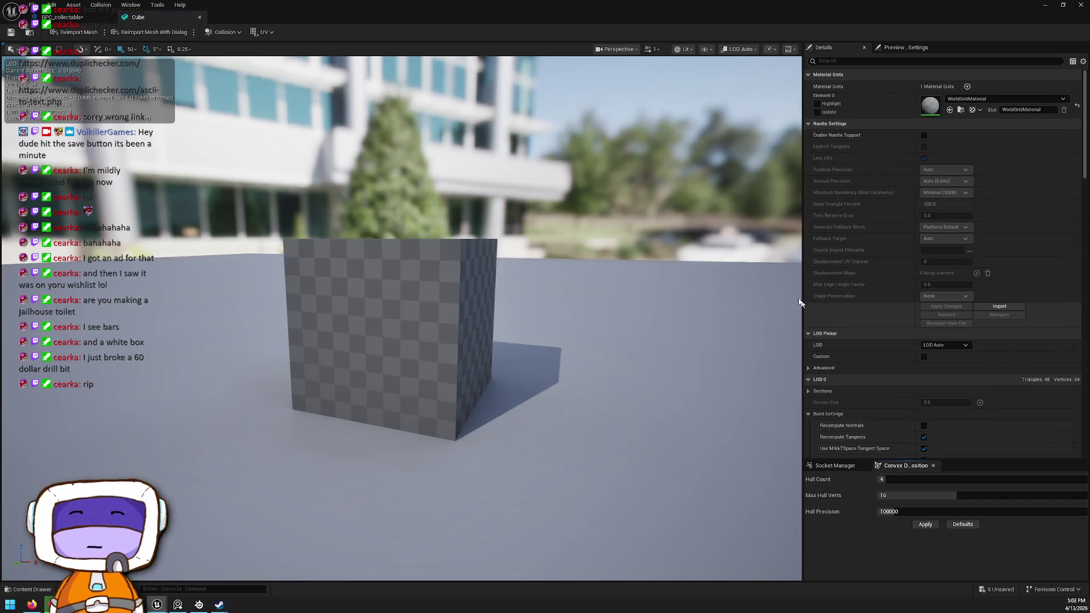
left_click(224, 32)
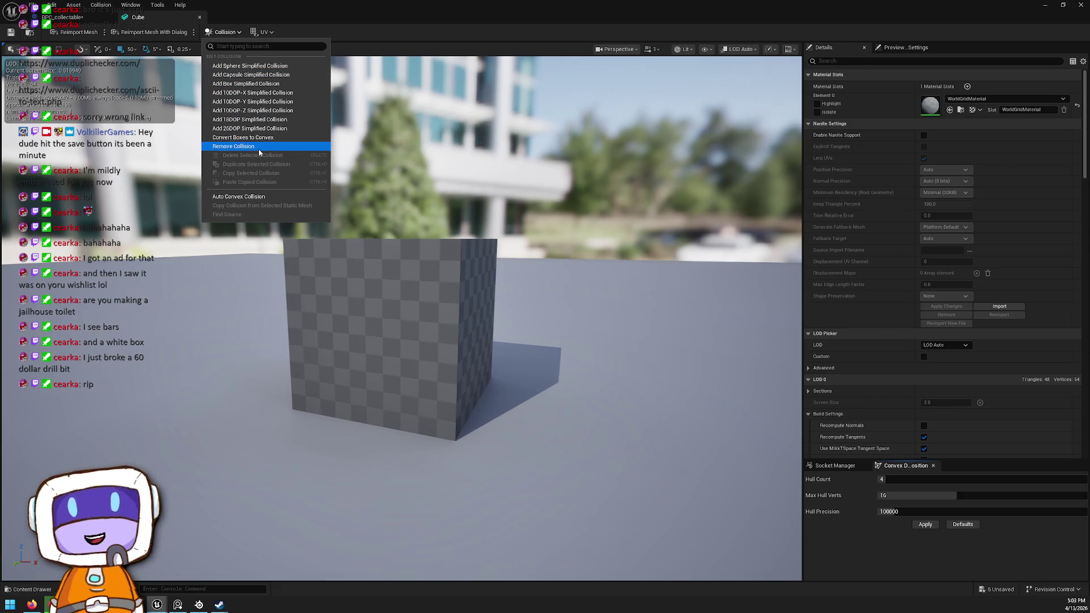
left_click(285, 86)
scroll(438, 239, "down", 5)
left_click_drag(437, 239, 318, 250)
Try saving the Cube mesh, cancel the failed save, and close the mesh editor
left_click(11, 32)
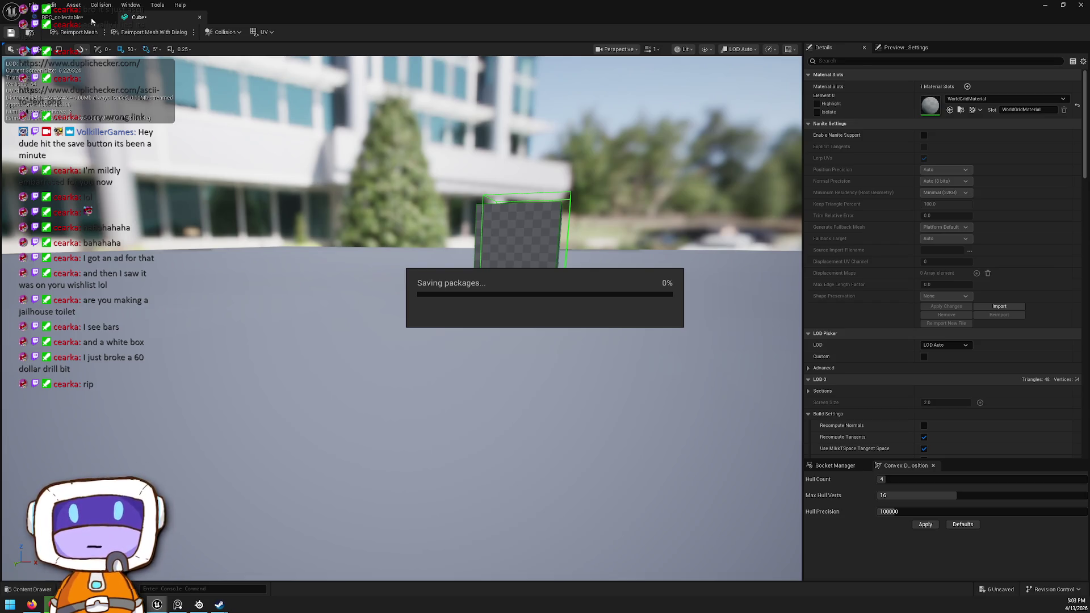
left_click(586, 331)
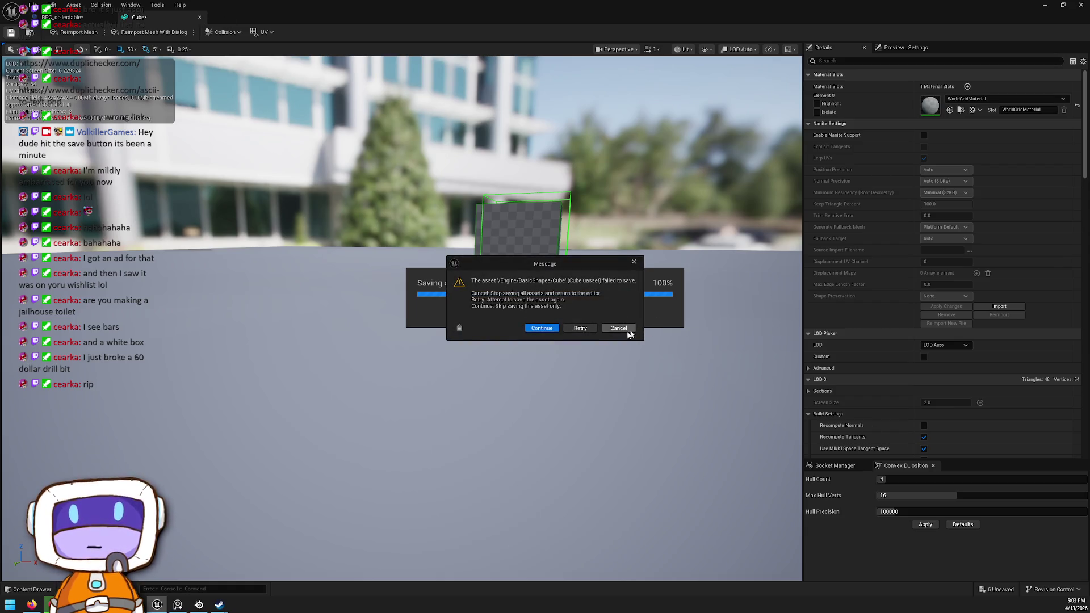
left_click(635, 330)
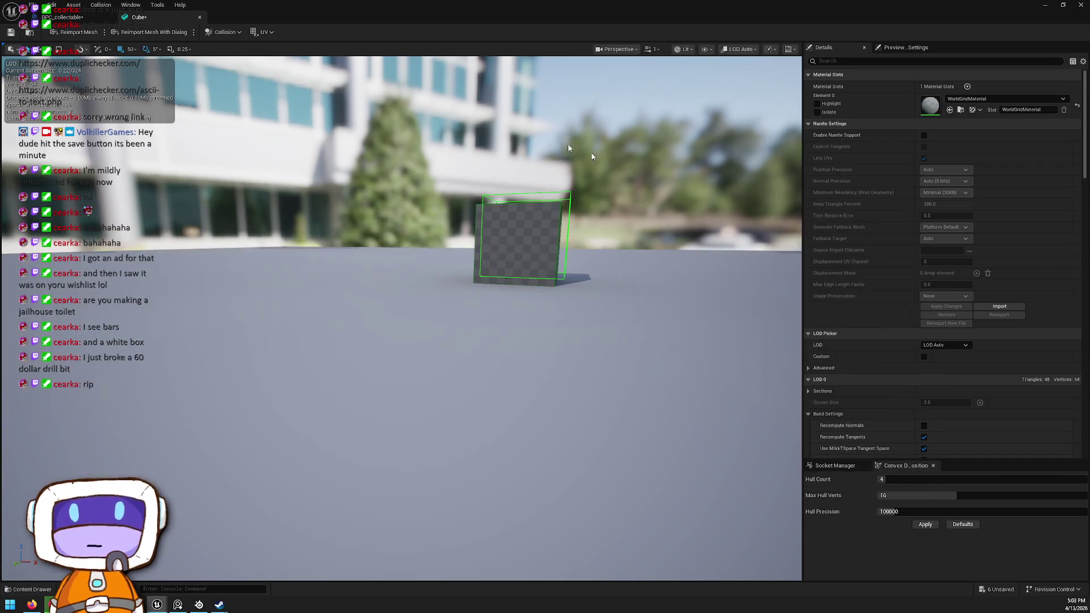
left_click(199, 17)
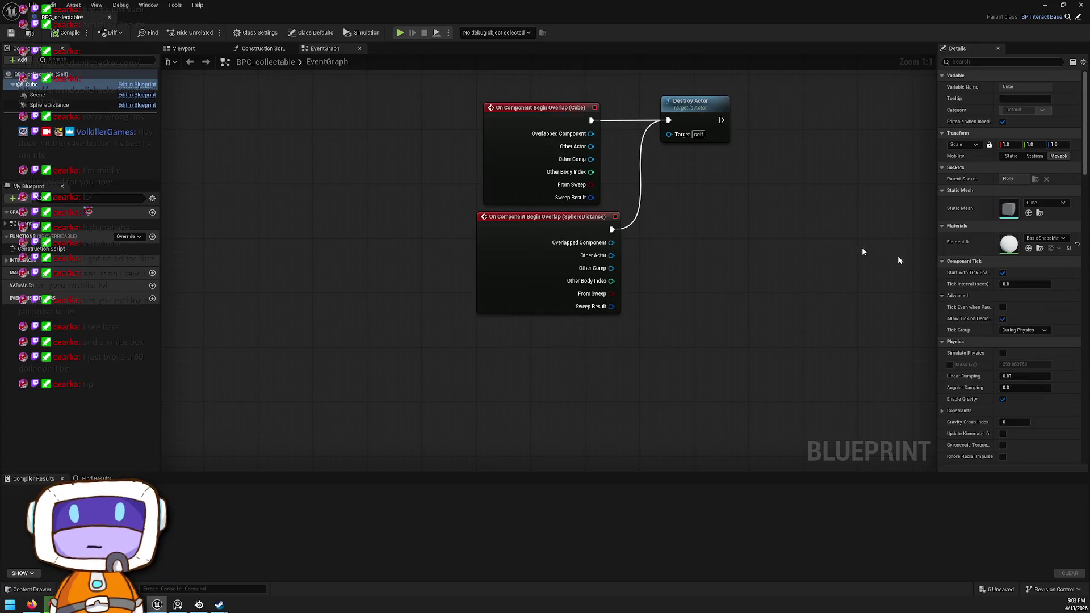
Scroll through the Cube component's Static Mesh list without choosing, then minimize the Blueprint
left_click(1055, 207)
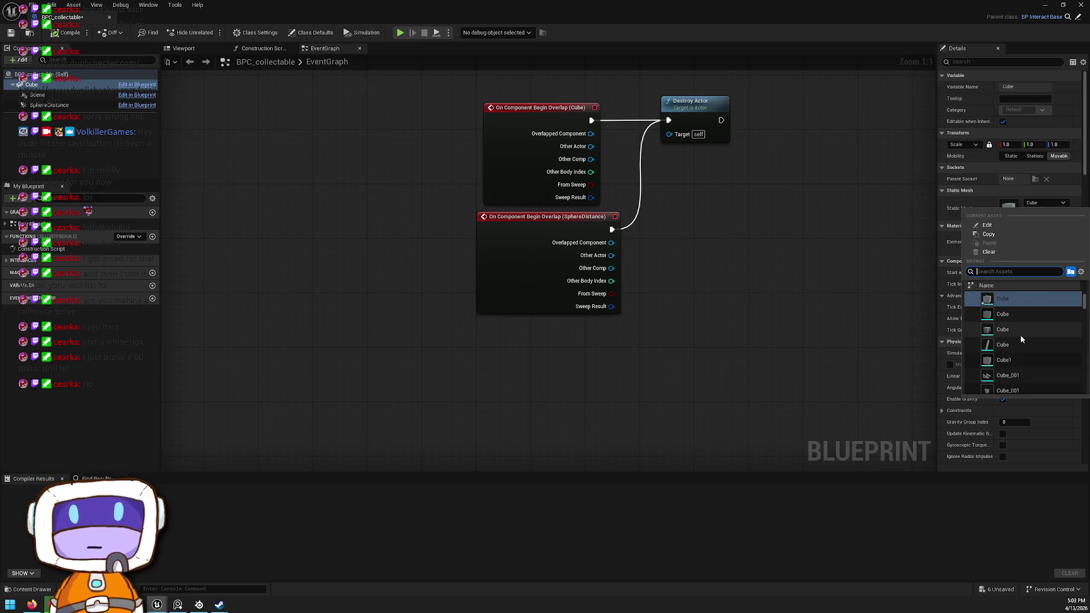
scroll(1023, 328, "down", 10)
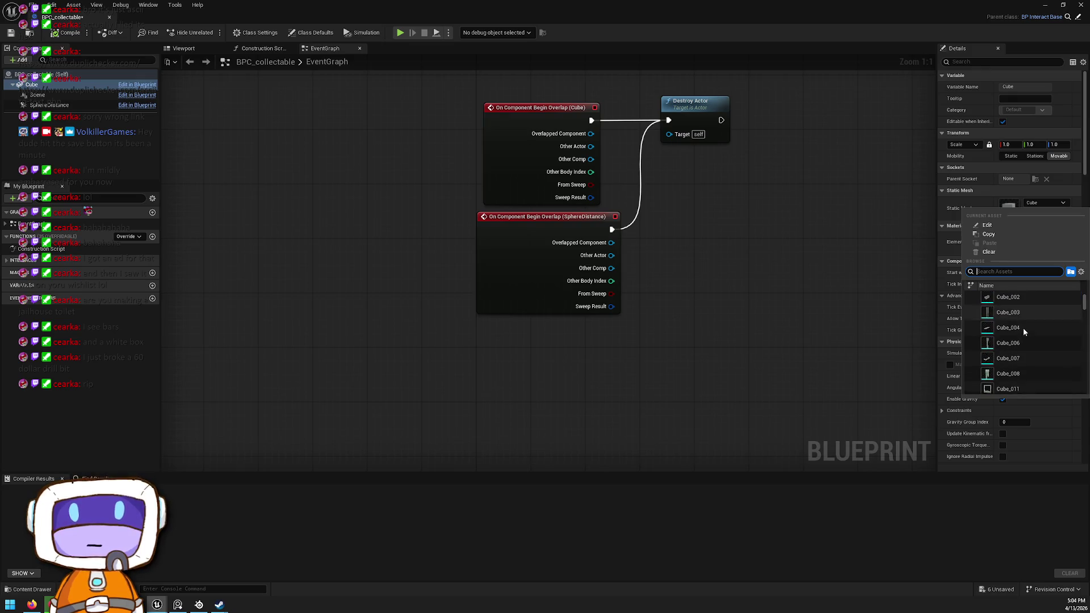
scroll(1023, 328, "down", 3)
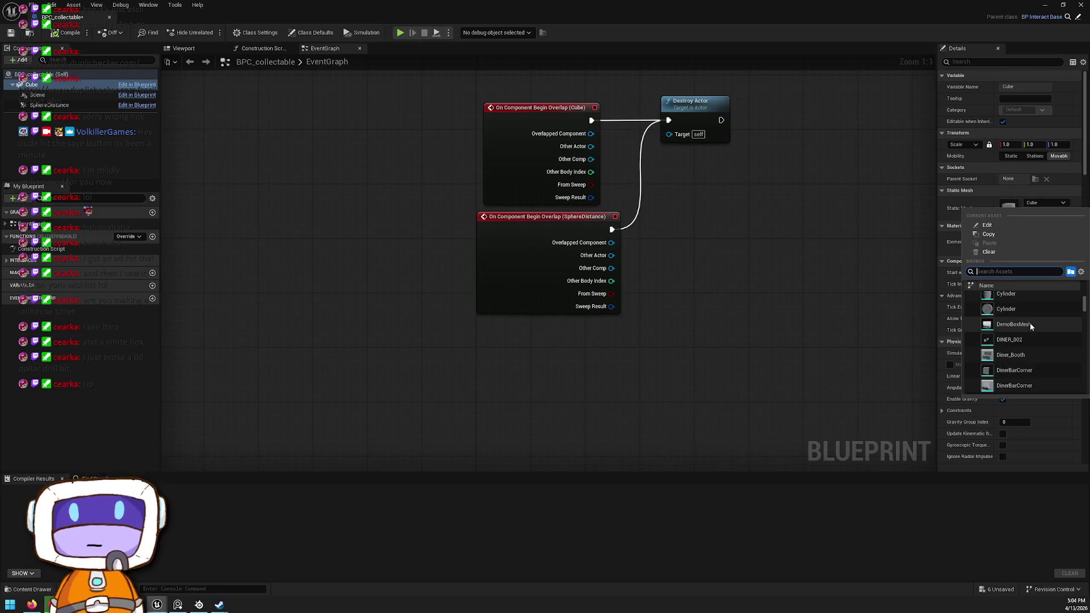
scroll(1030, 363, "down", 2)
scroll(1031, 363, "down", 3)
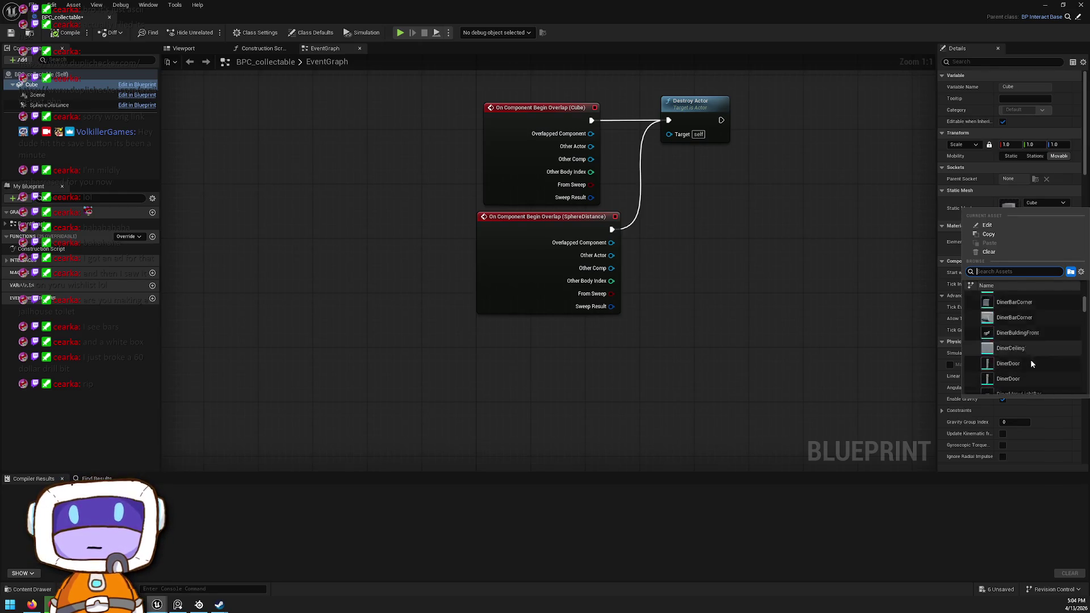
scroll(1035, 340, "down", 5)
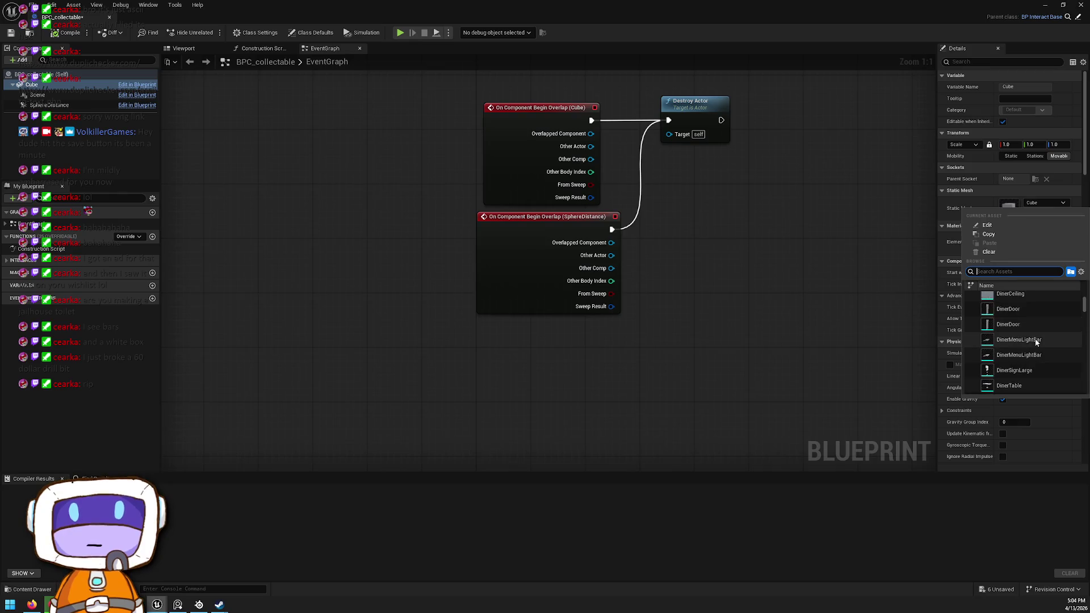
scroll(1036, 340, "down", 2)
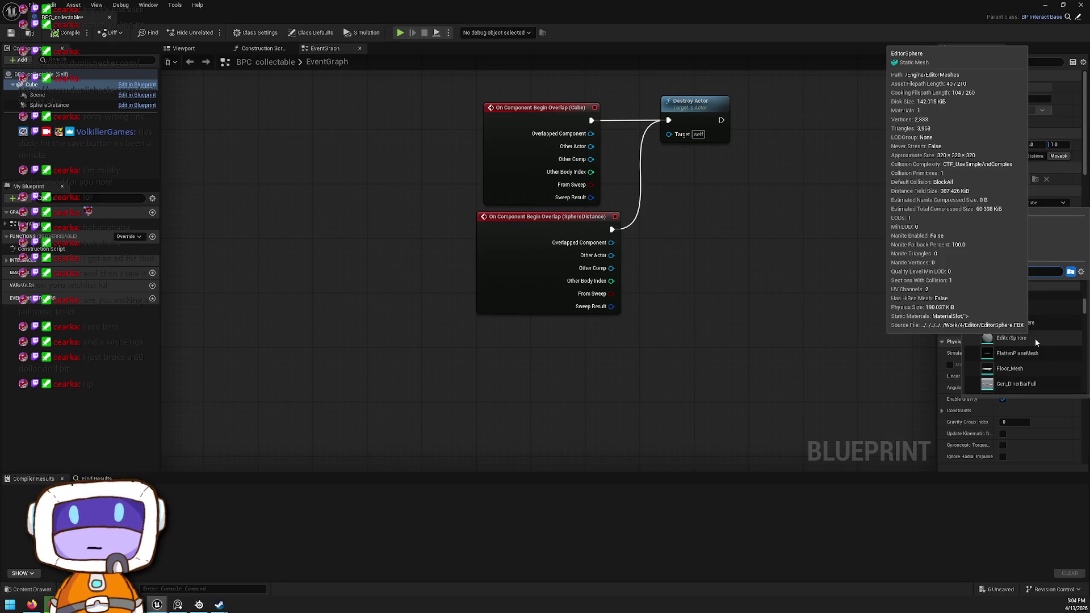
scroll(1034, 339, "down", 4)
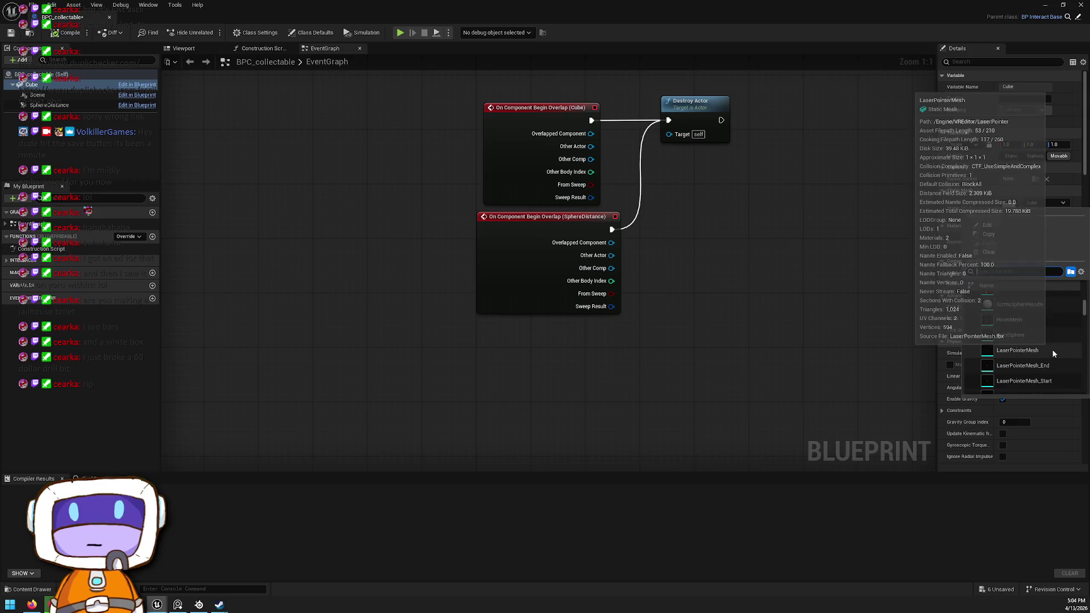
scroll(1034, 311, "down", 3)
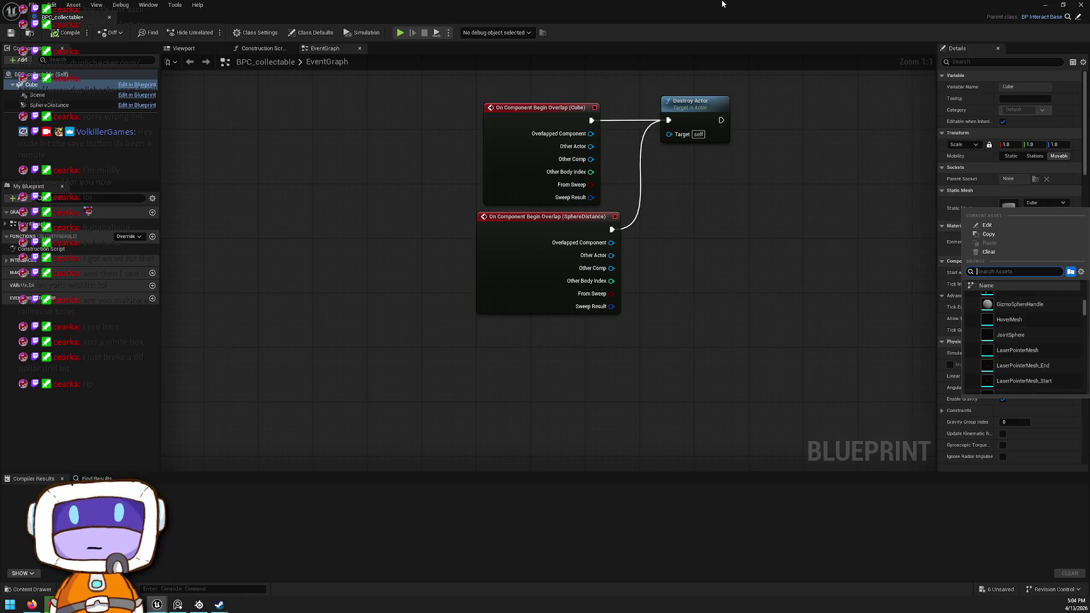
key("super+Down")
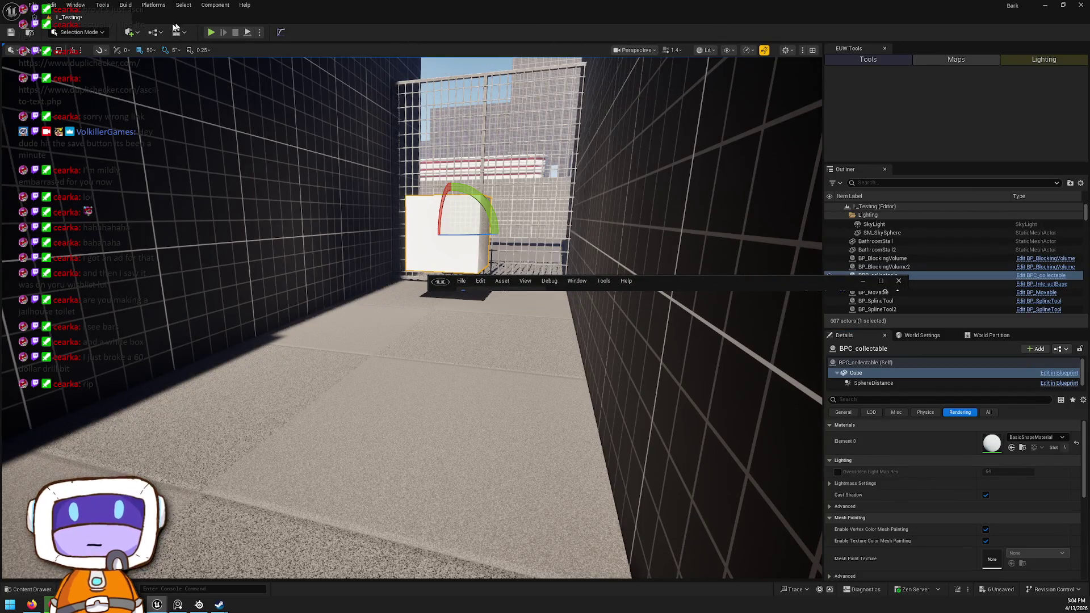
In Modeling Mode, create a sphere on the alley floor and accept it as Sphere2
left_click(91, 33)
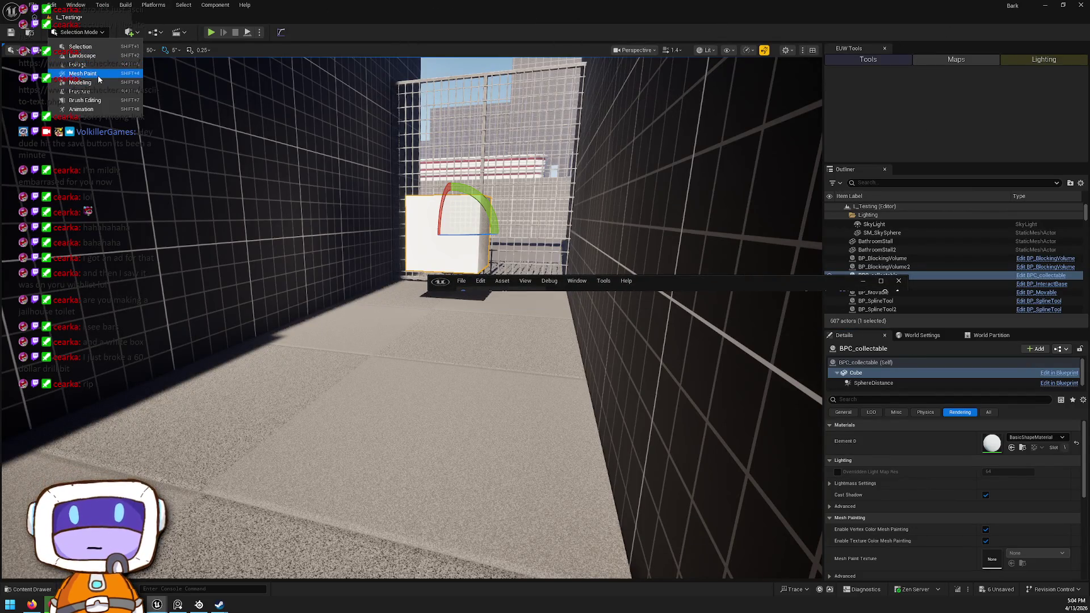
key("Escape")
key("shift+5")
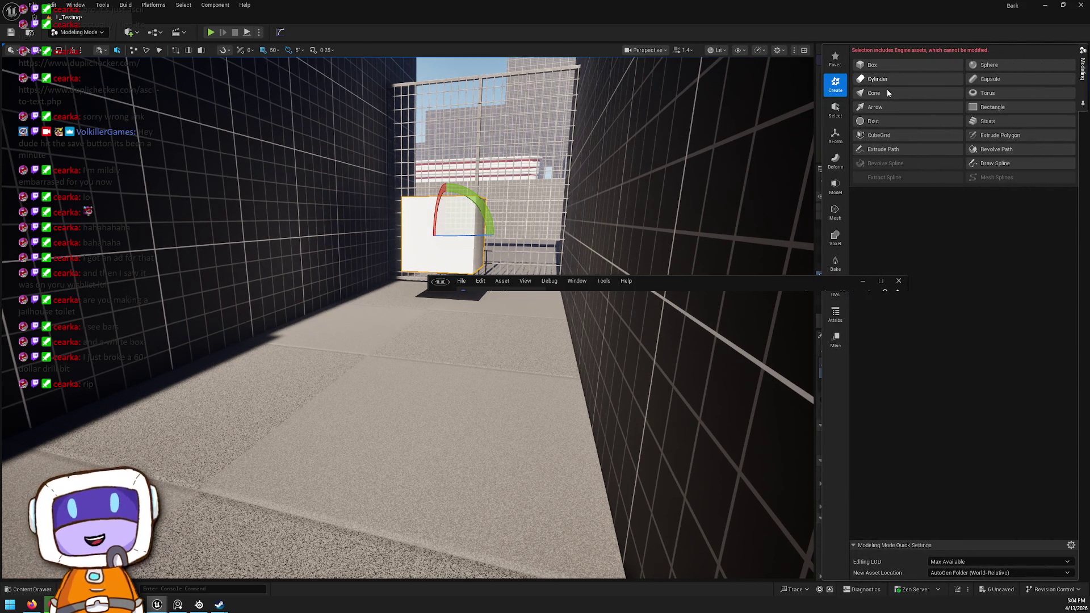
left_click(989, 64)
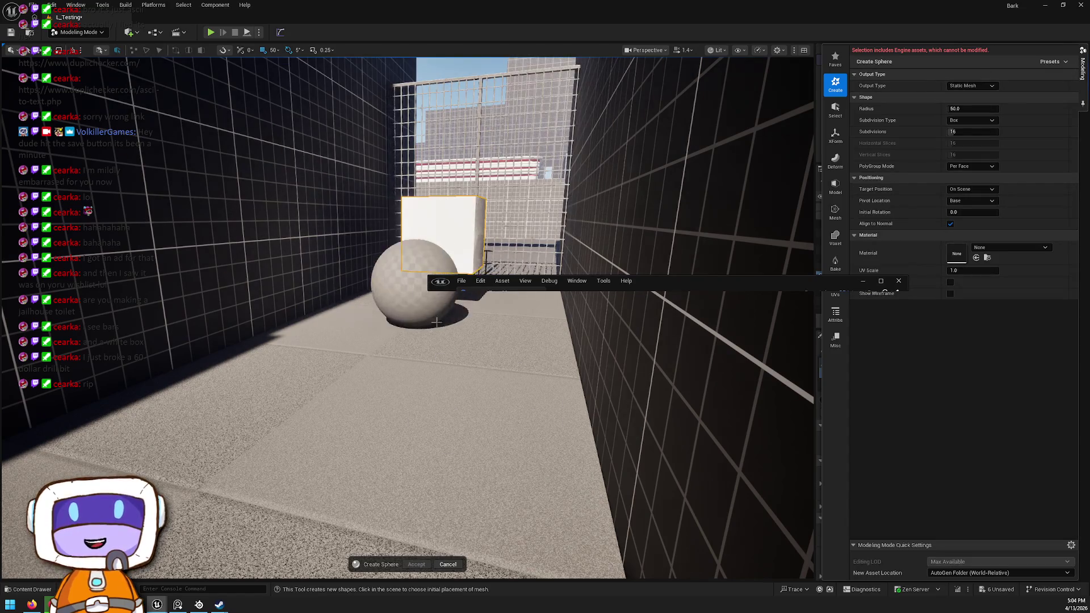
left_click(400, 406)
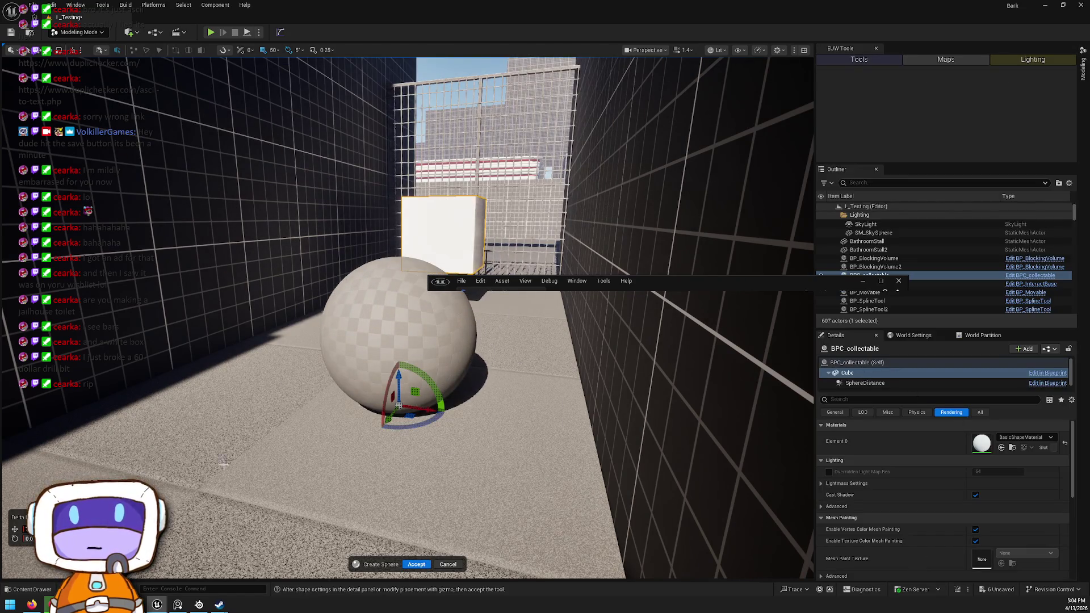
left_click(416, 564)
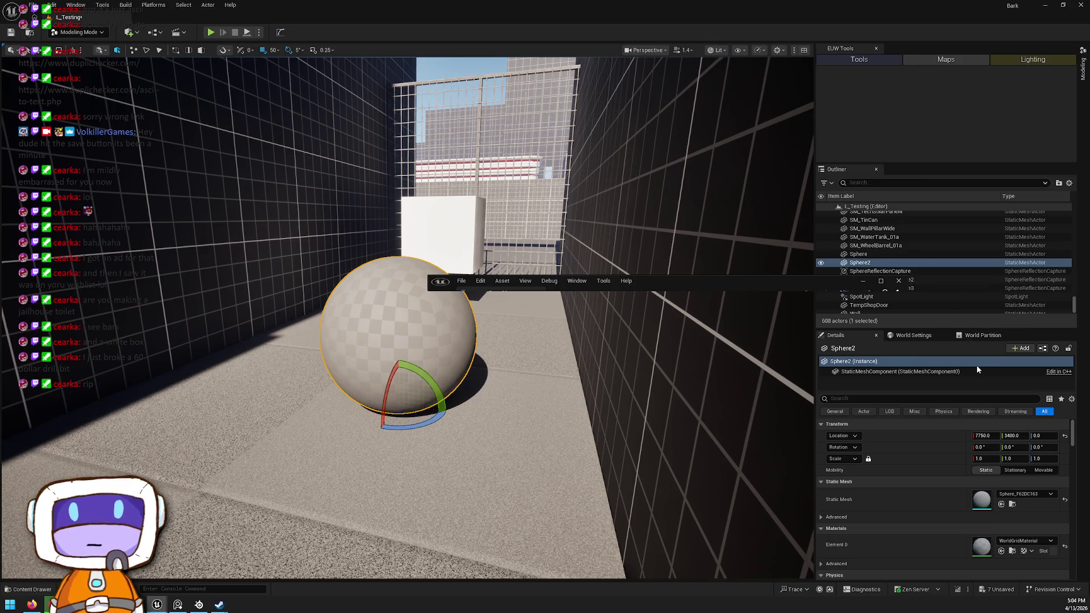
Frame Sphere2, locate its Sphere_F62DC163 mesh asset, and bring back the collectable Blueprint
double_click(868, 263)
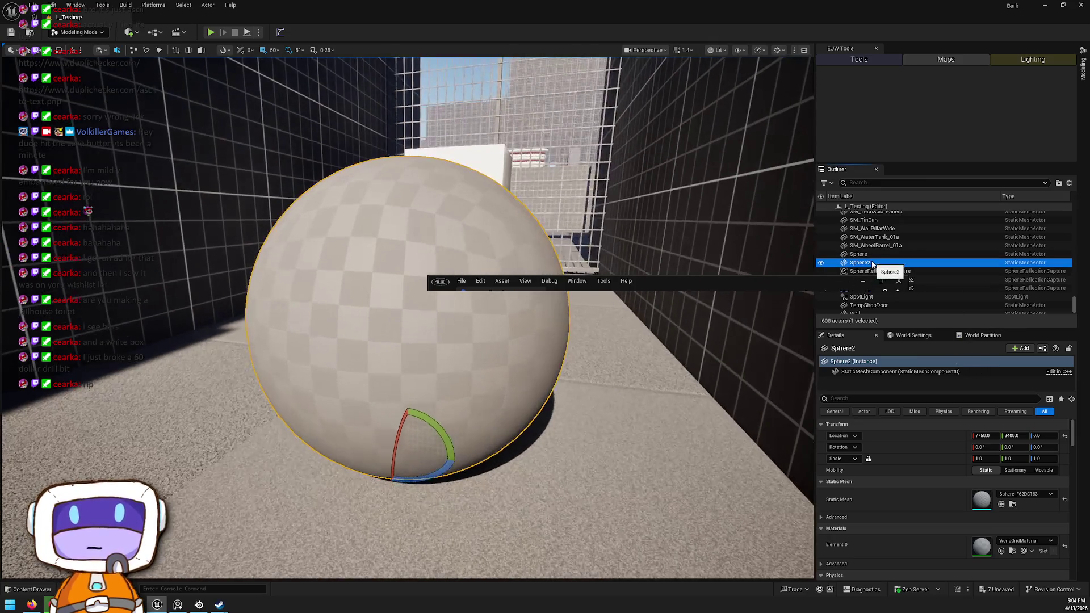
left_click(1012, 504)
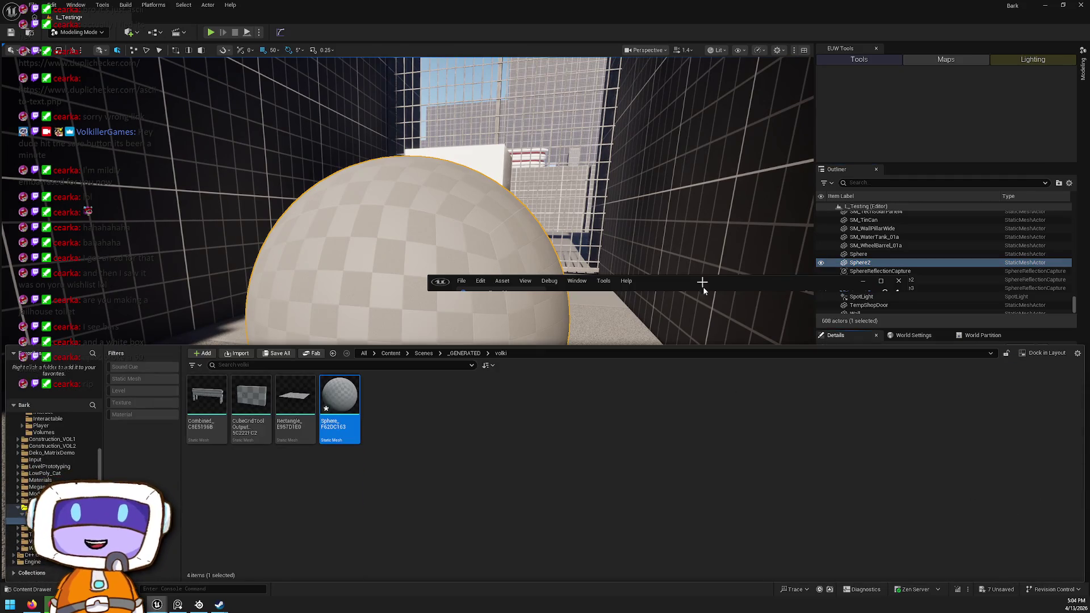
double_click(736, 285)
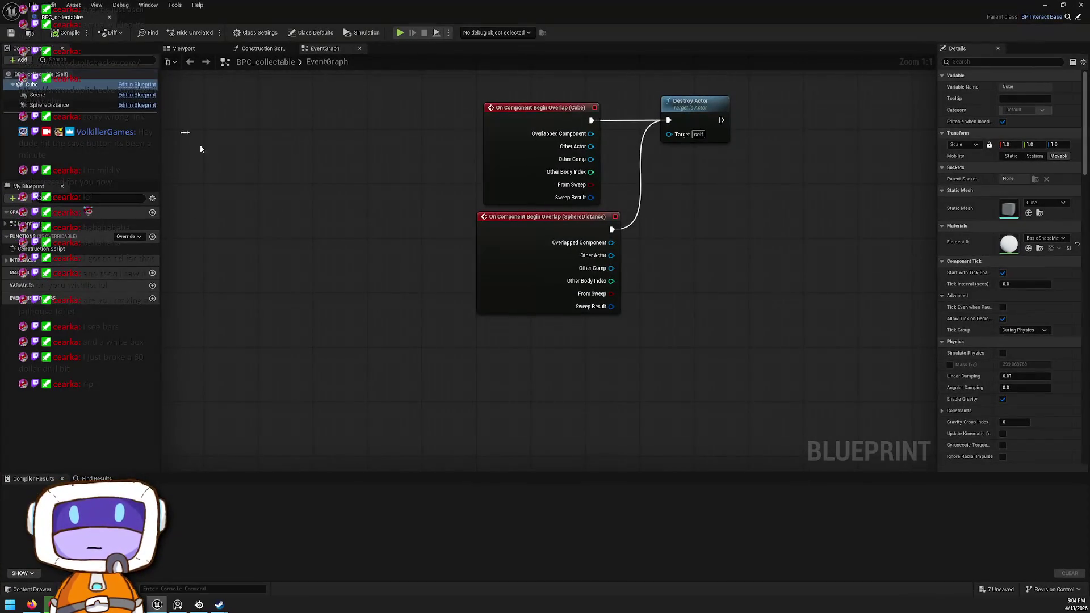
Swap the Cube component's mesh to Sphere_F62DC163, then compile and save the Blueprint
left_click(1030, 213)
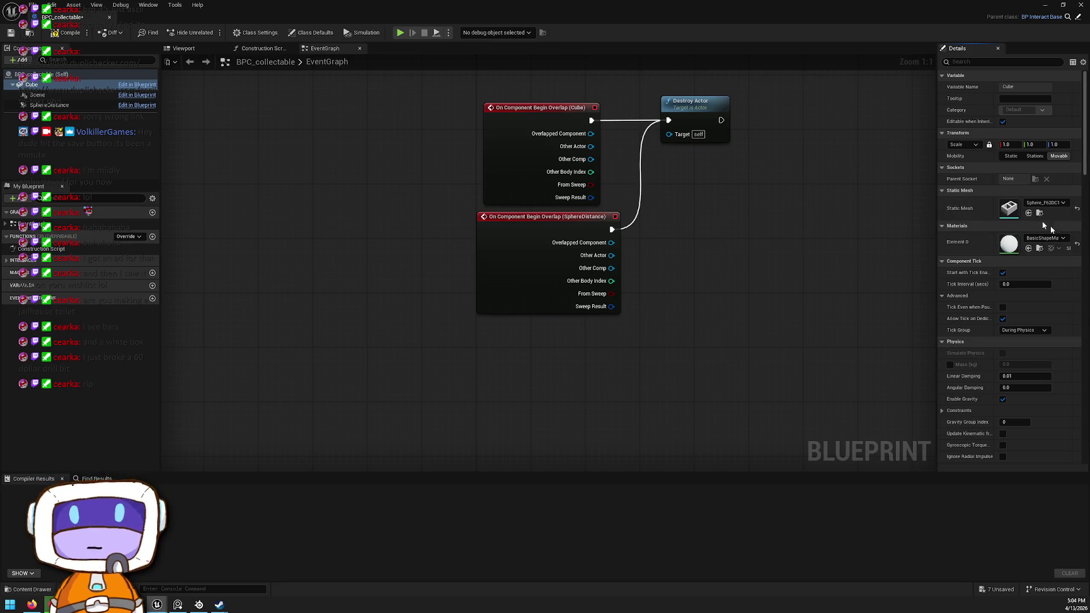
left_click(67, 34)
key("ctrl+s")
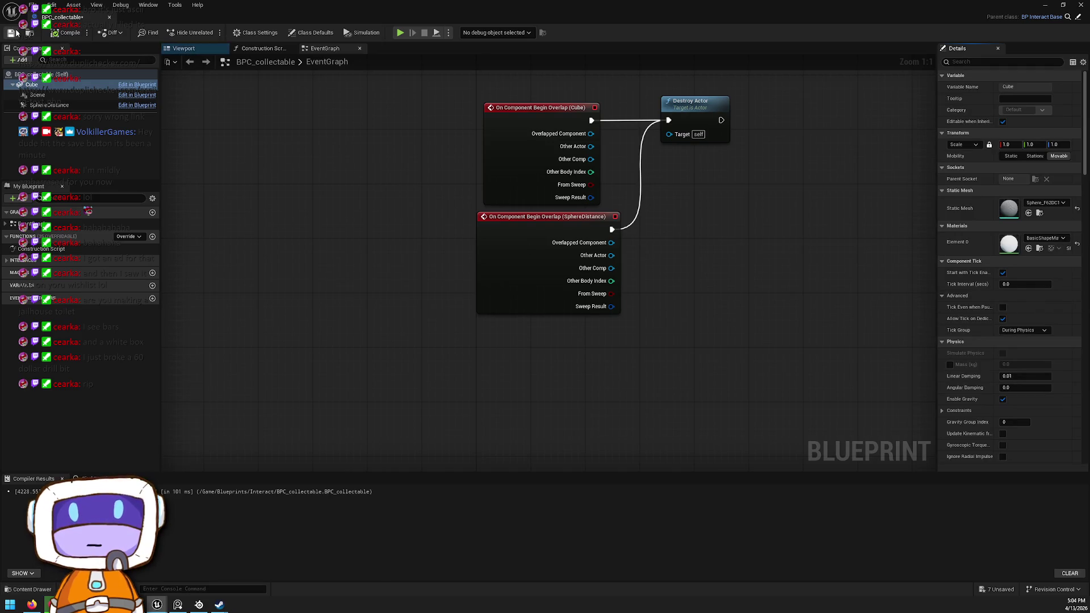
scroll(913, 250, "down", 10)
scroll(863, 235, "up", 8)
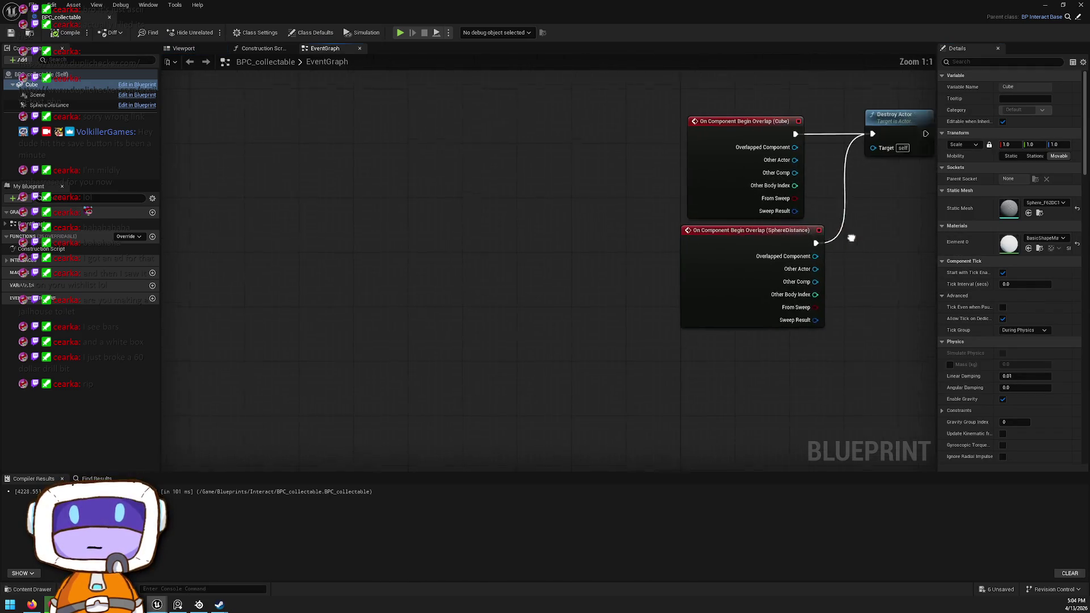
Set the SphereDistance component's collision preset to Vehicle
left_click(679, 293)
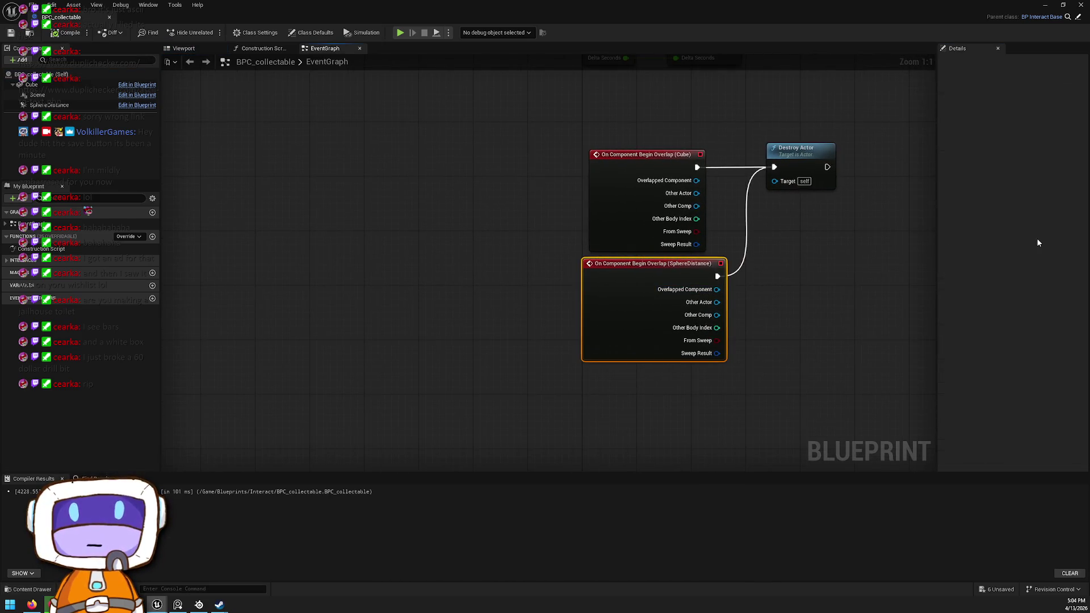
left_click(80, 106)
scroll(1008, 251, "down", 10)
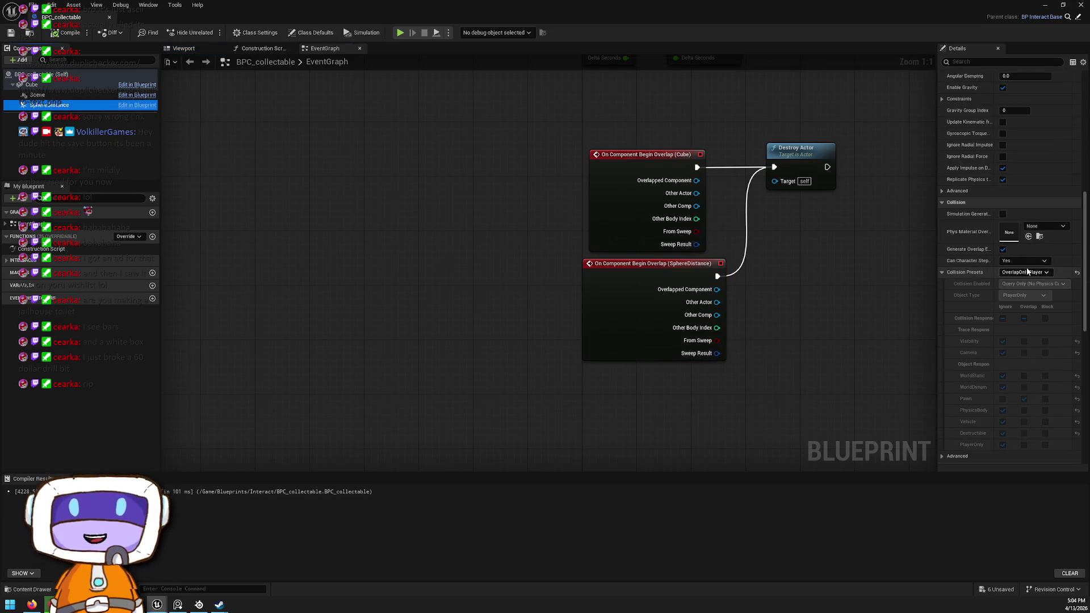
left_click(1027, 272)
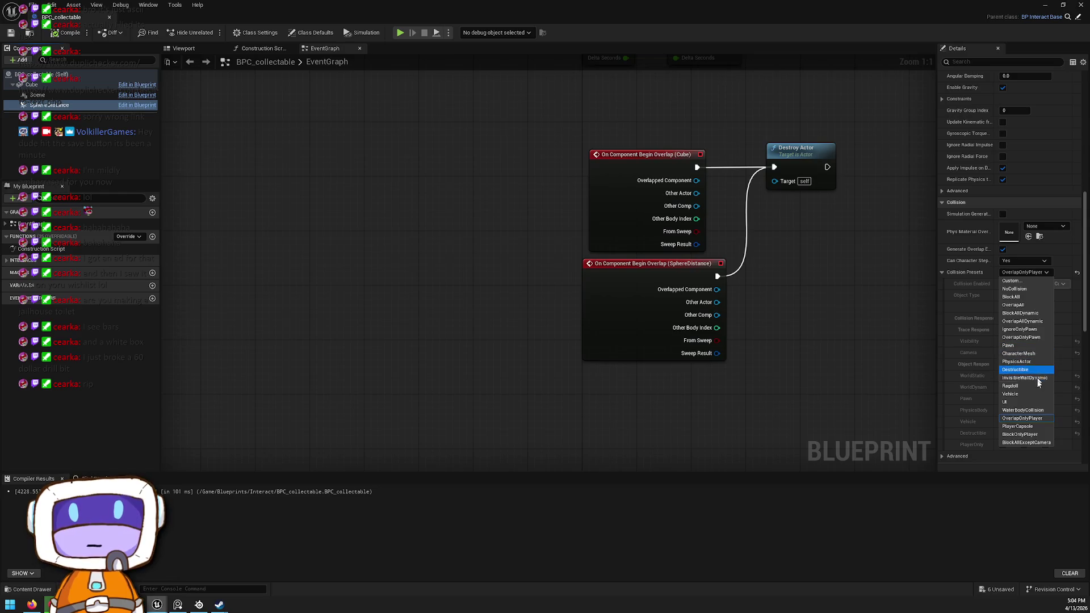
left_click(1028, 395)
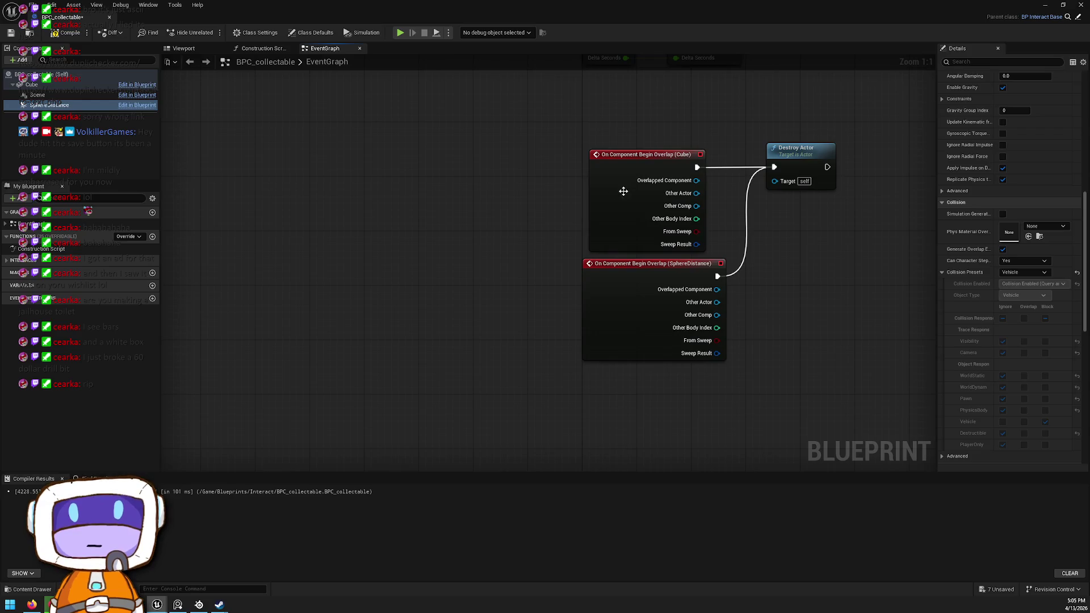
Review the Scene and Cube component settings, then return to the L_Testing level
left_click(32, 84)
left_click(37, 95)
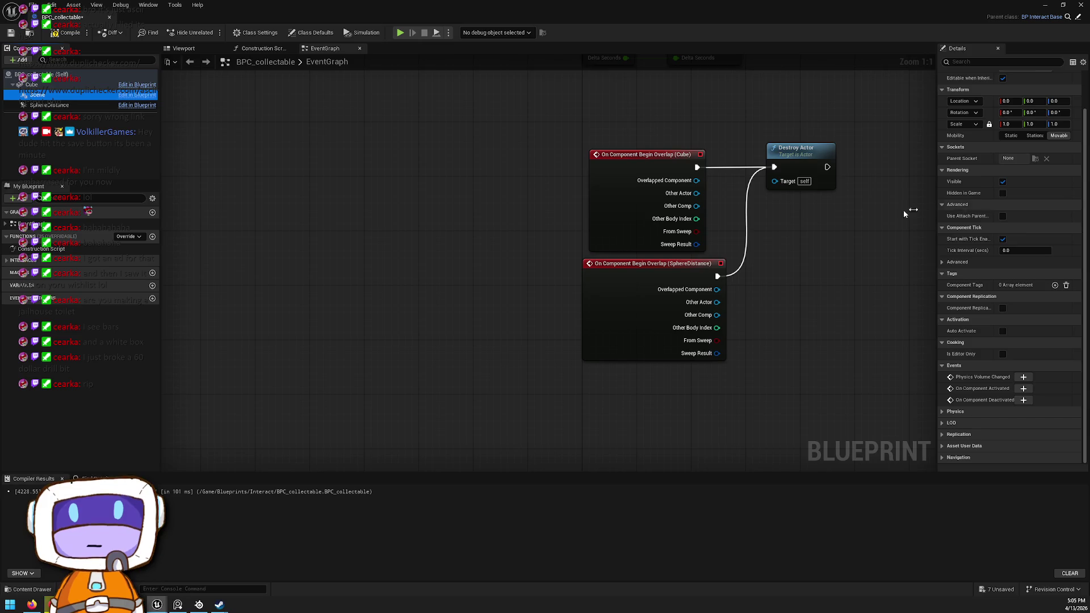
left_click(54, 85)
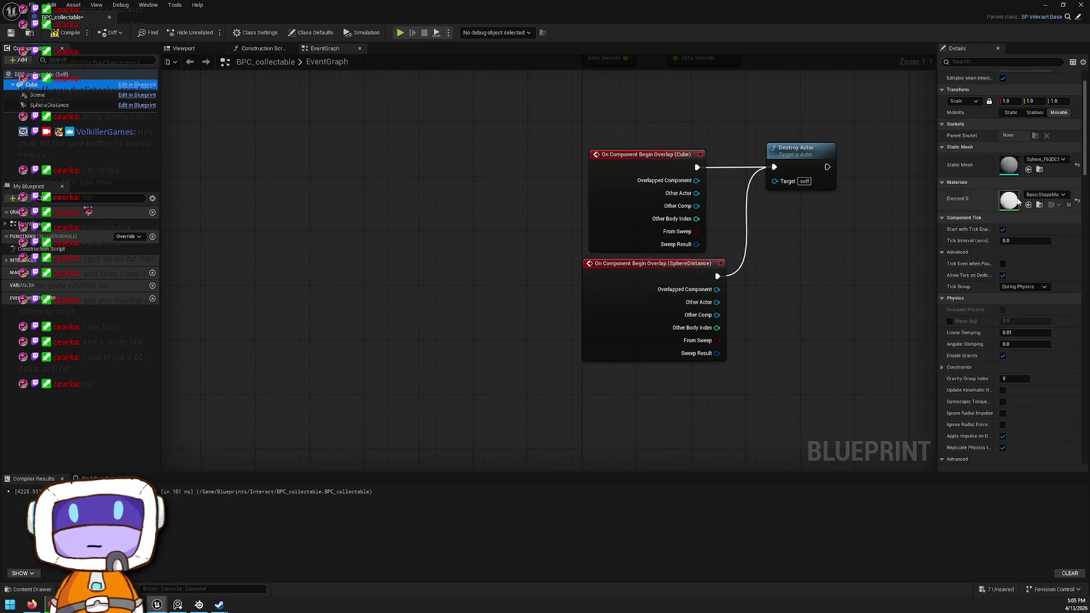
scroll(1017, 265, "down", 5)
scroll(1017, 265, "down", 5)
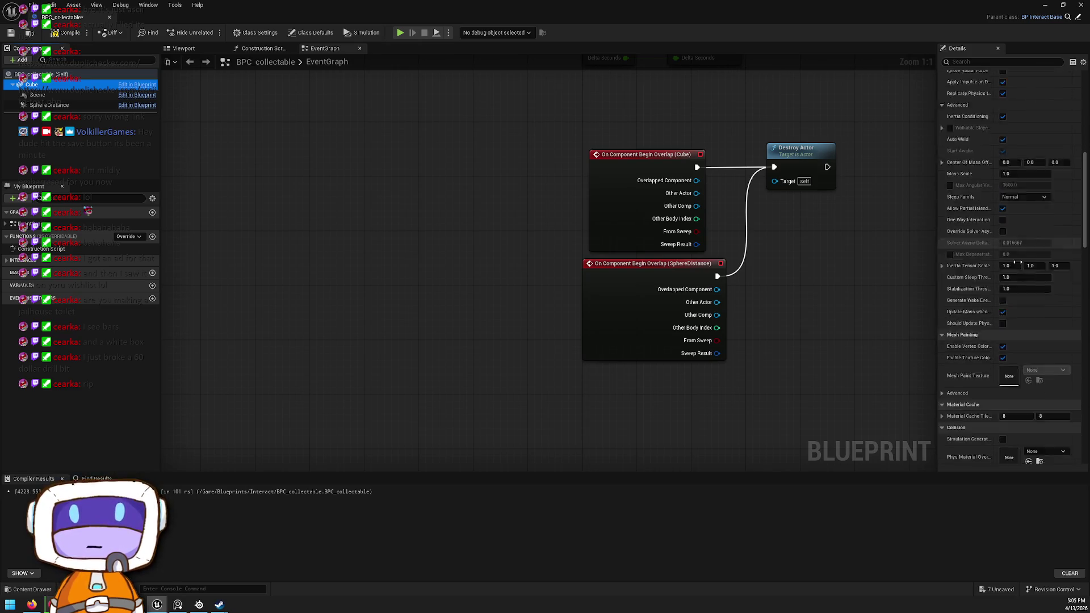
key("alt+Tab")
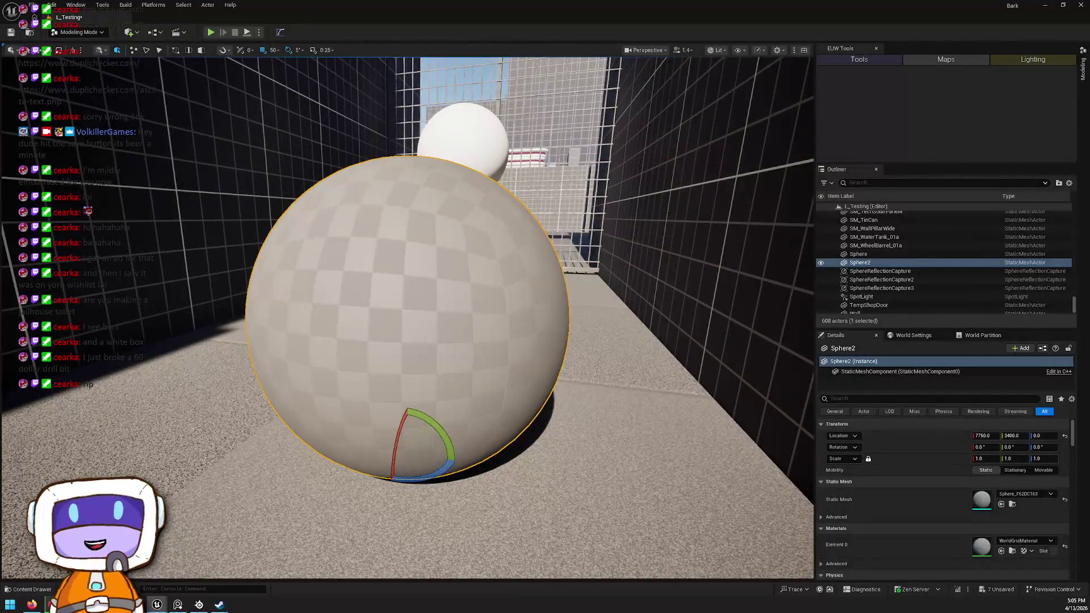
right_click(545, 235)
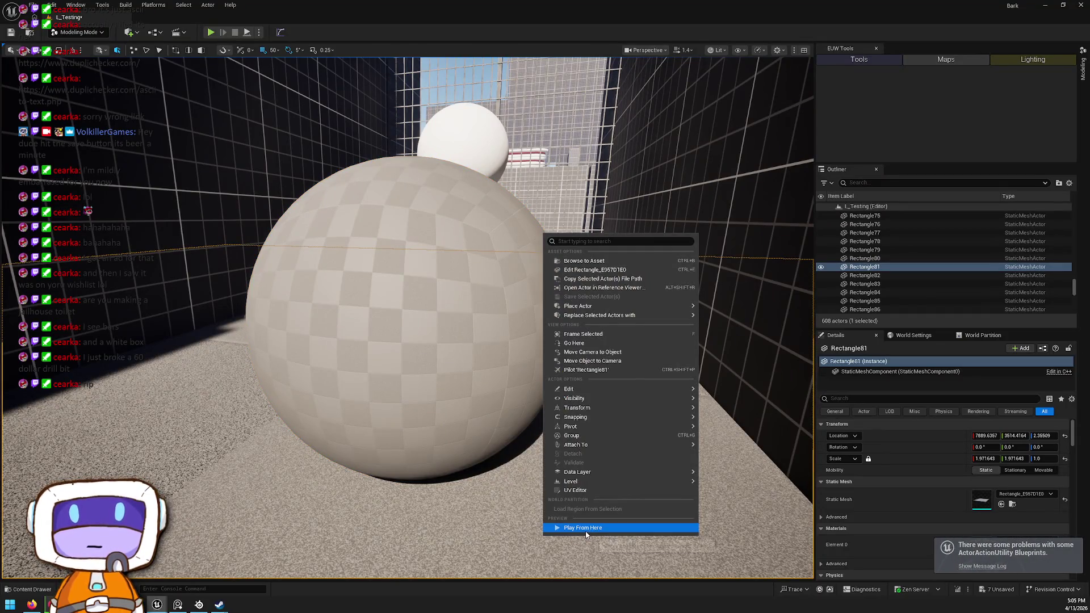
left_click(582, 528)
key("w")
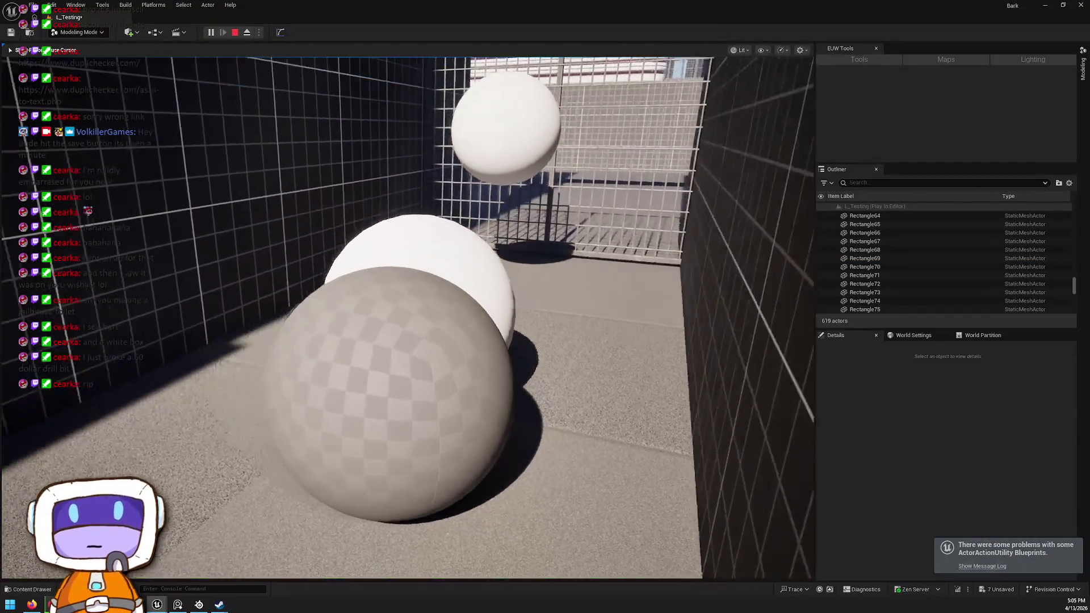
key("s")
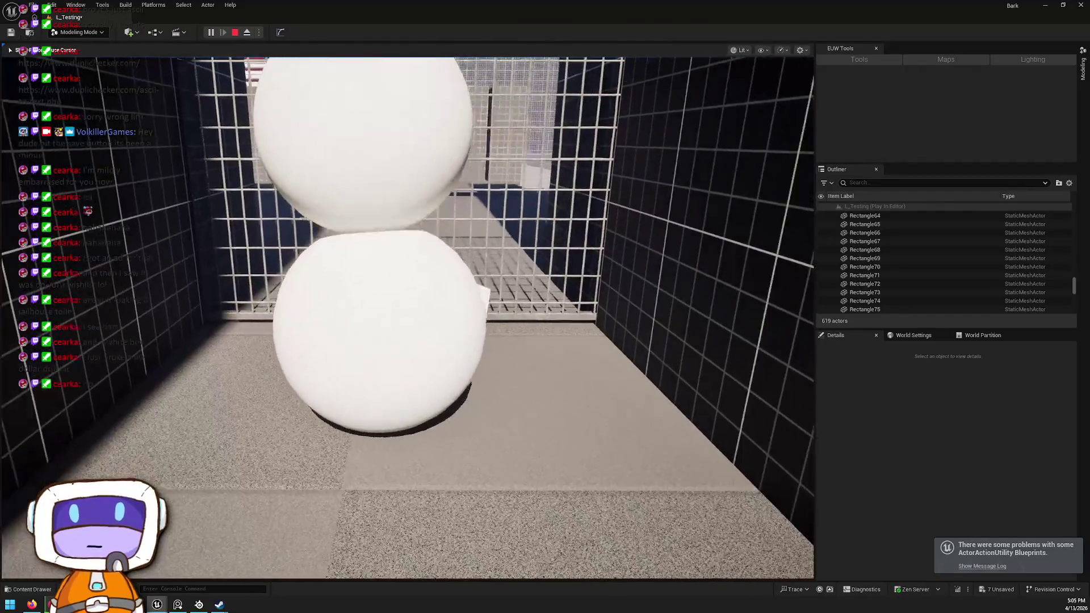
key("shift+F1")
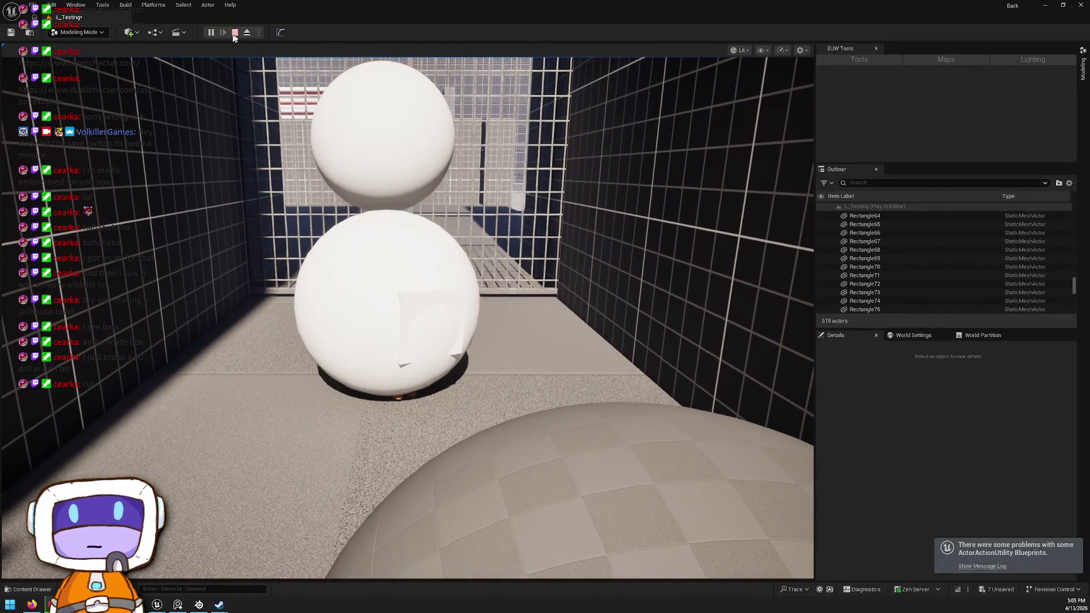
left_click(234, 32)
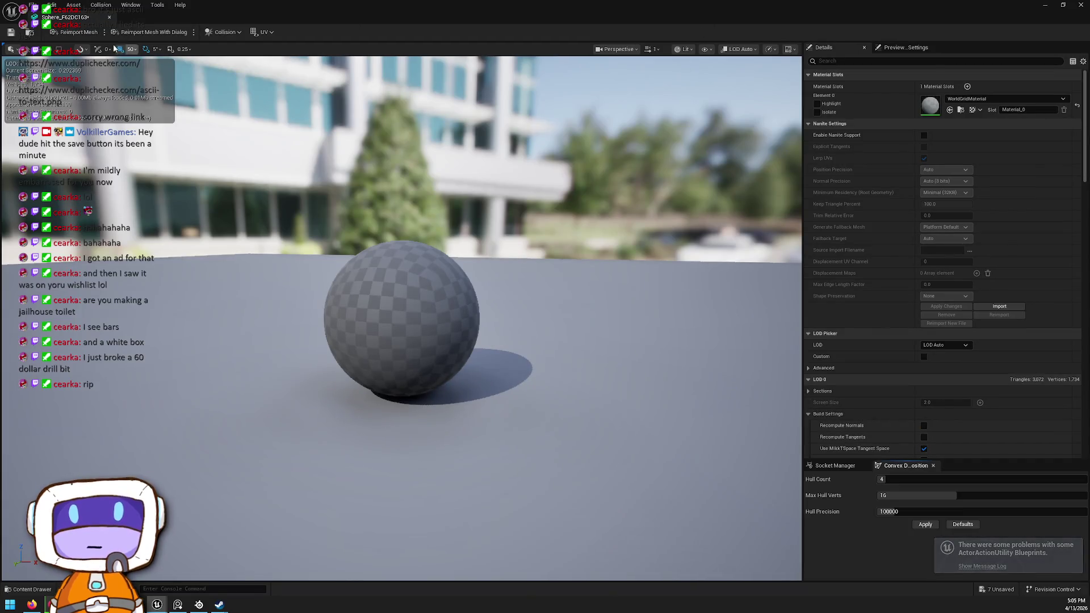
Add a box simplified collision to the sphere mesh and close the Static Mesh Editor
left_click(221, 33)
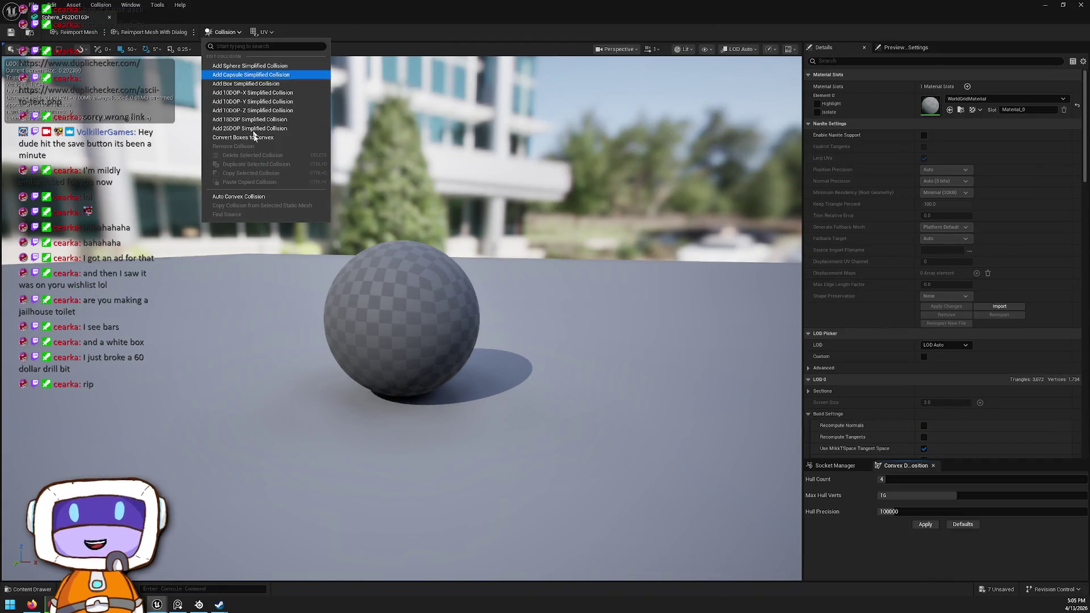
left_click(267, 83)
left_click(1085, 4)
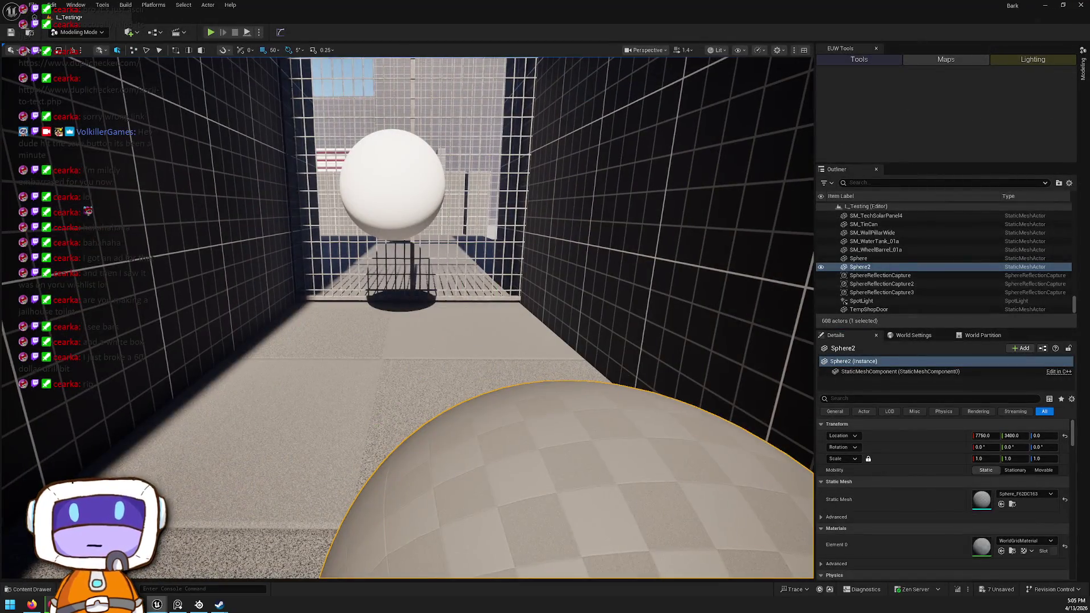
Delete the big checkered Sphere2 and drag the BPC_collectable sphere down toward the floor
scroll(631, 369, "up", 4)
key("Delete")
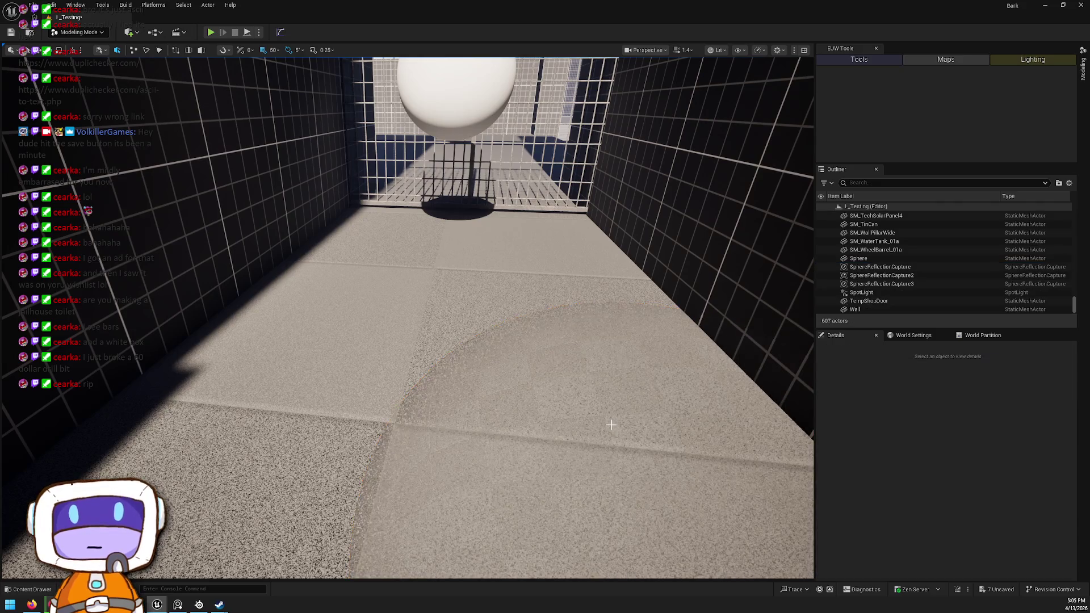
left_click(447, 103)
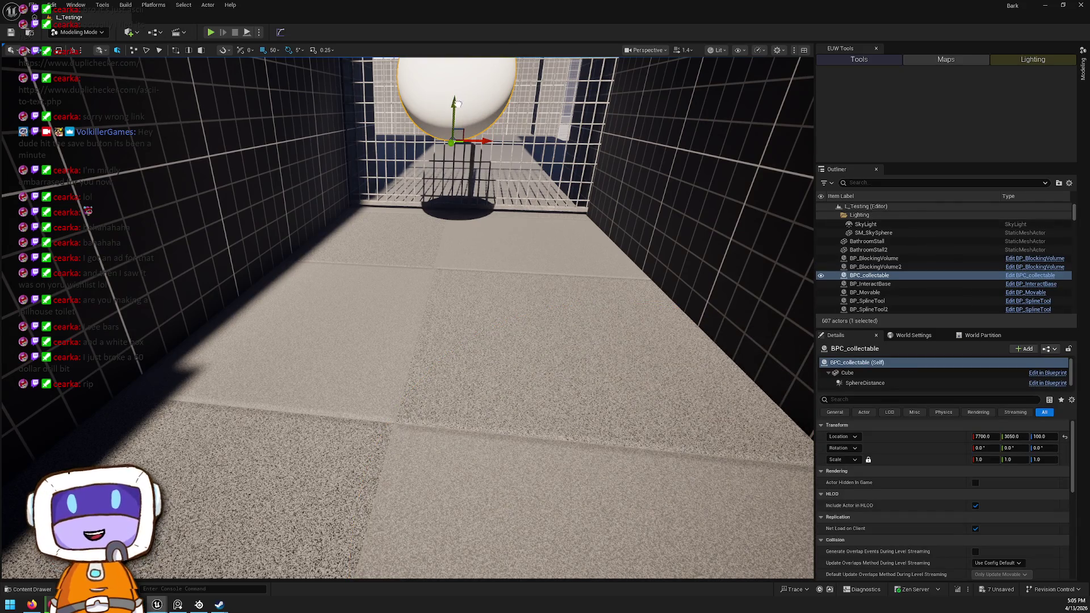
left_click_drag(457, 104, 456, 188)
Play the level from the collectable's spot, then stop the play-test
right_click(470, 316)
left_click(494, 305)
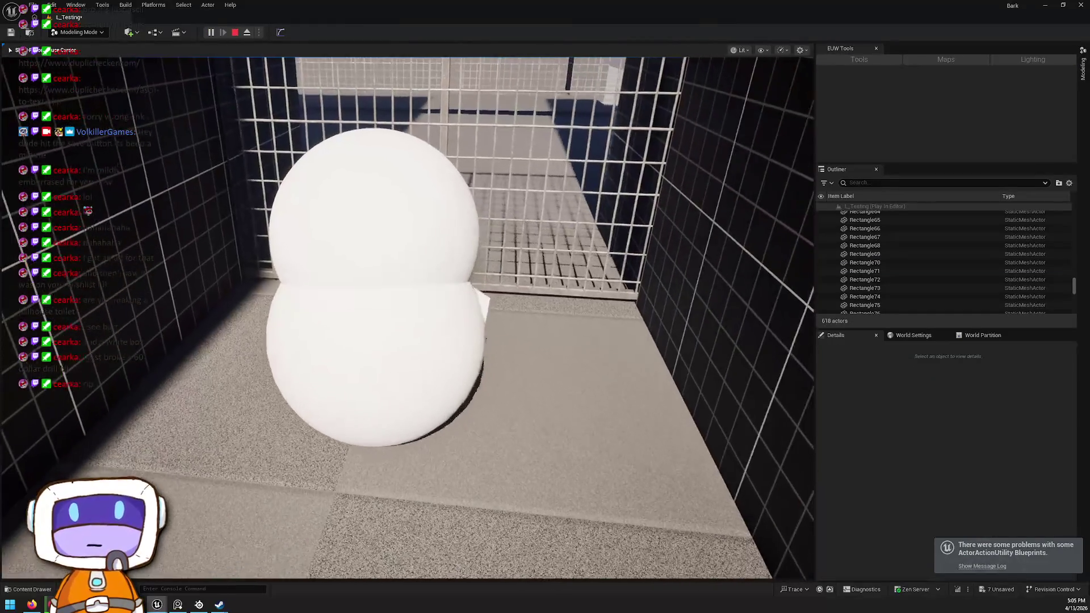
key("shift+F1")
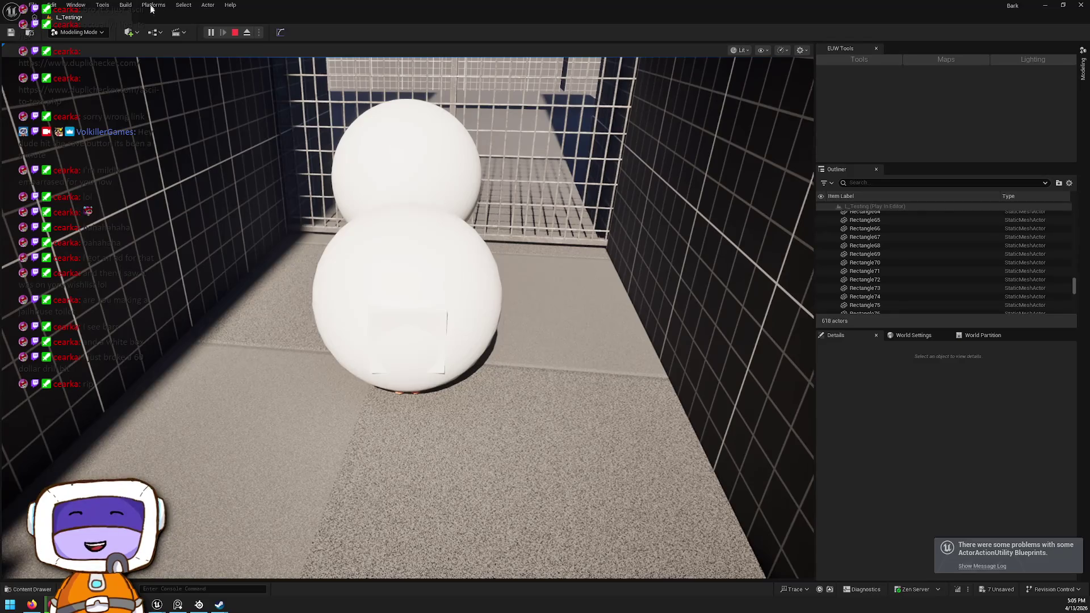
left_click(235, 32)
Open the BPC_collectable Blueprint for editing from the collectable sphere
key("ctrl+space")
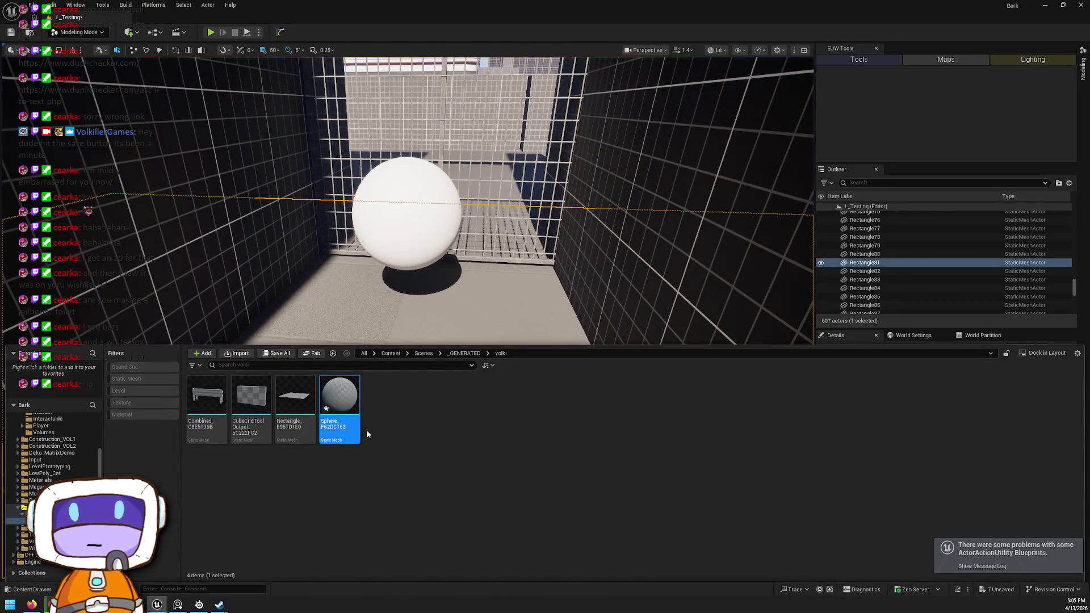
left_click(408, 227)
right_click(417, 211)
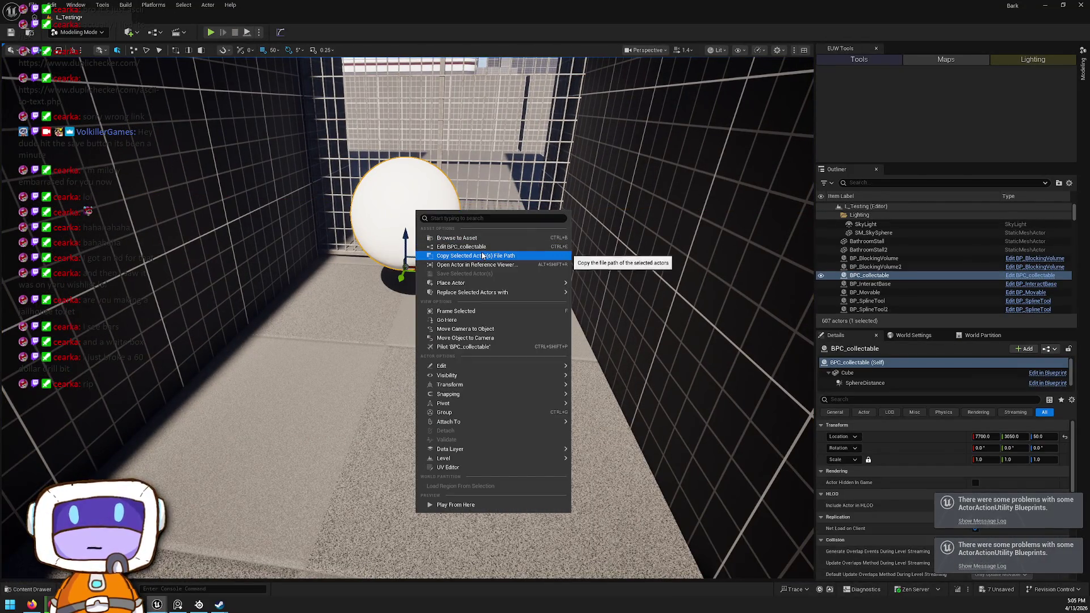
left_click(482, 256)
right_click(410, 223)
left_click(453, 264)
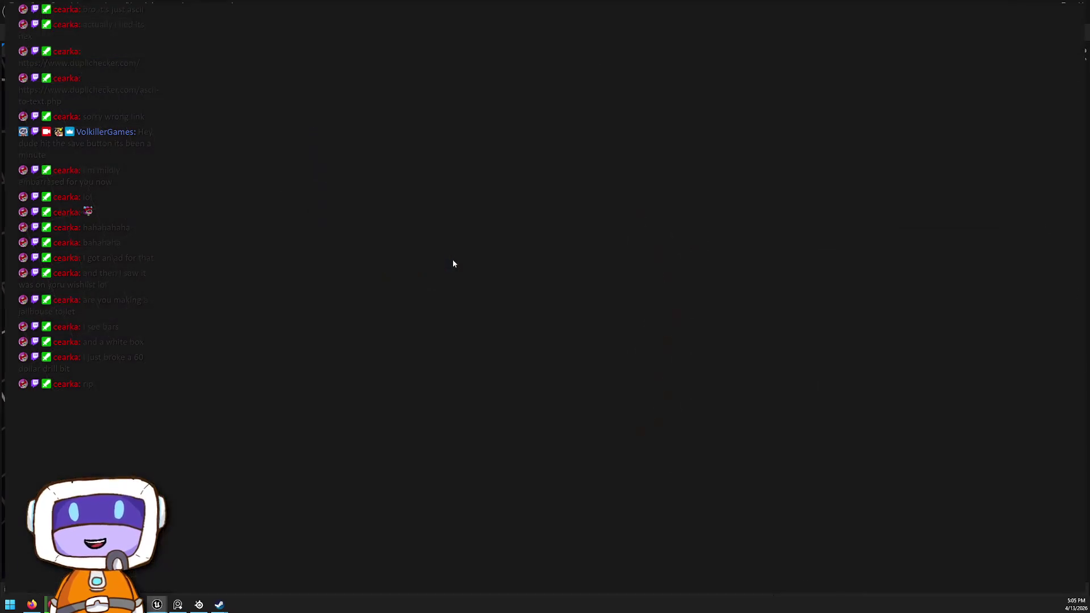
Inspect the SphereDistance and Cube overlap events and the Cube component's details
left_click_drag(762, 177, 557, 191)
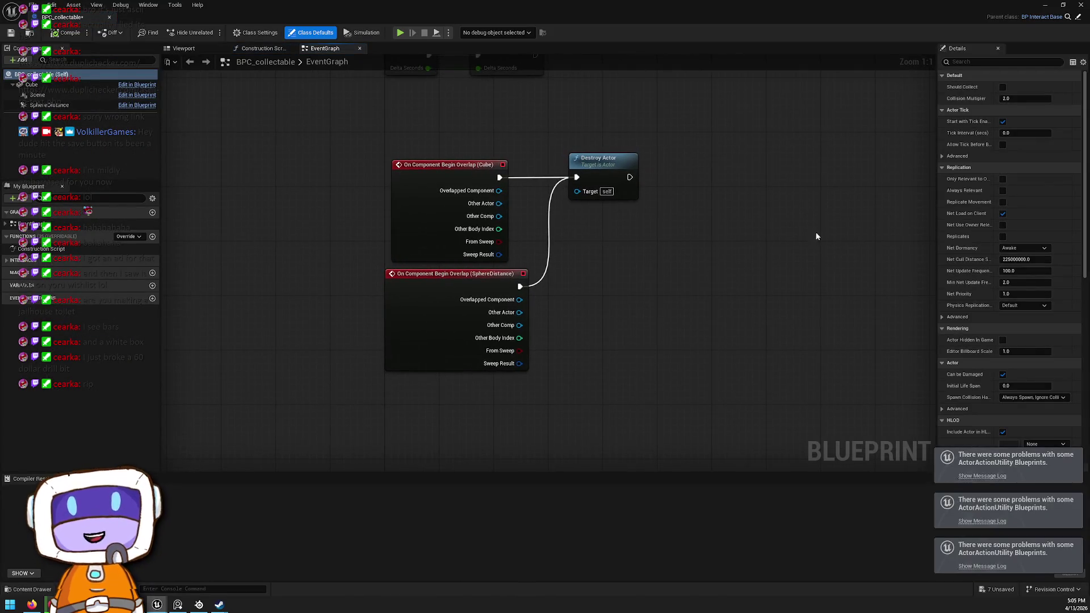
left_click(440, 274)
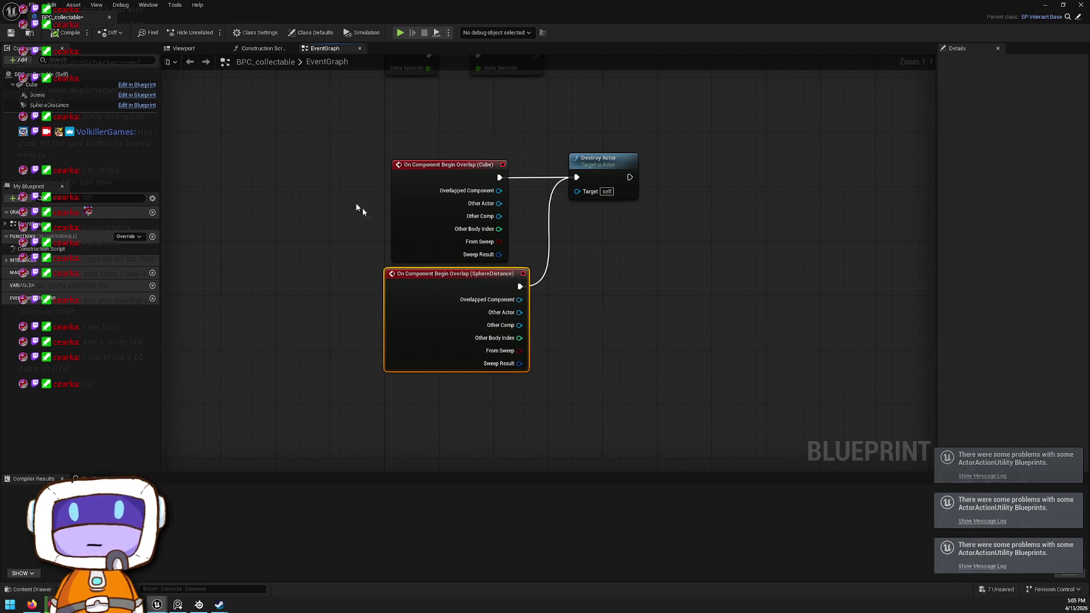
left_click_drag(591, 196, 544, 215)
left_click(403, 230)
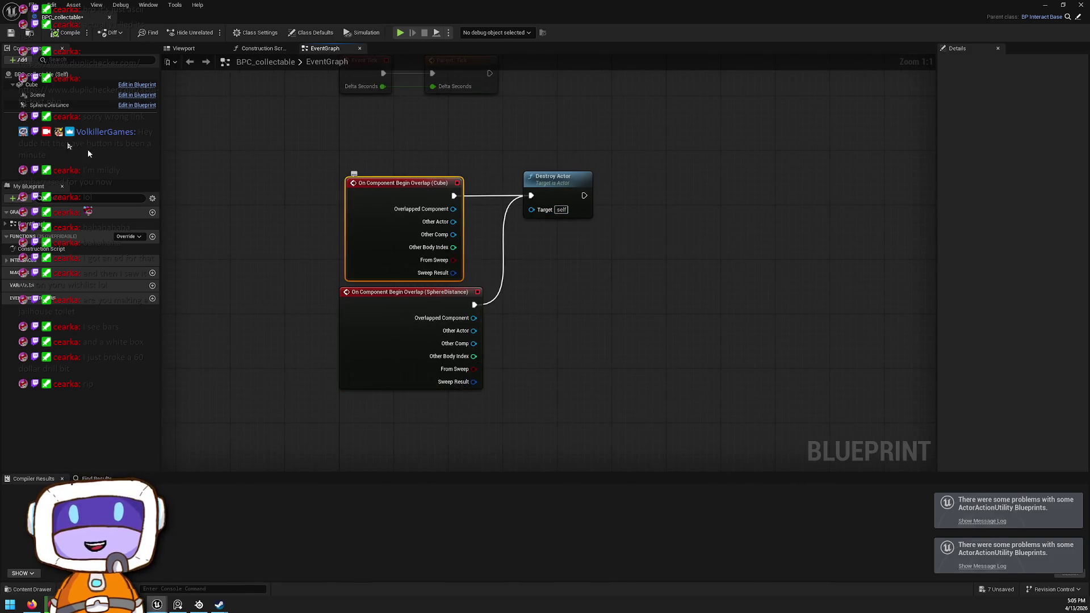
left_click(53, 90)
scroll(1041, 195, "down", 10)
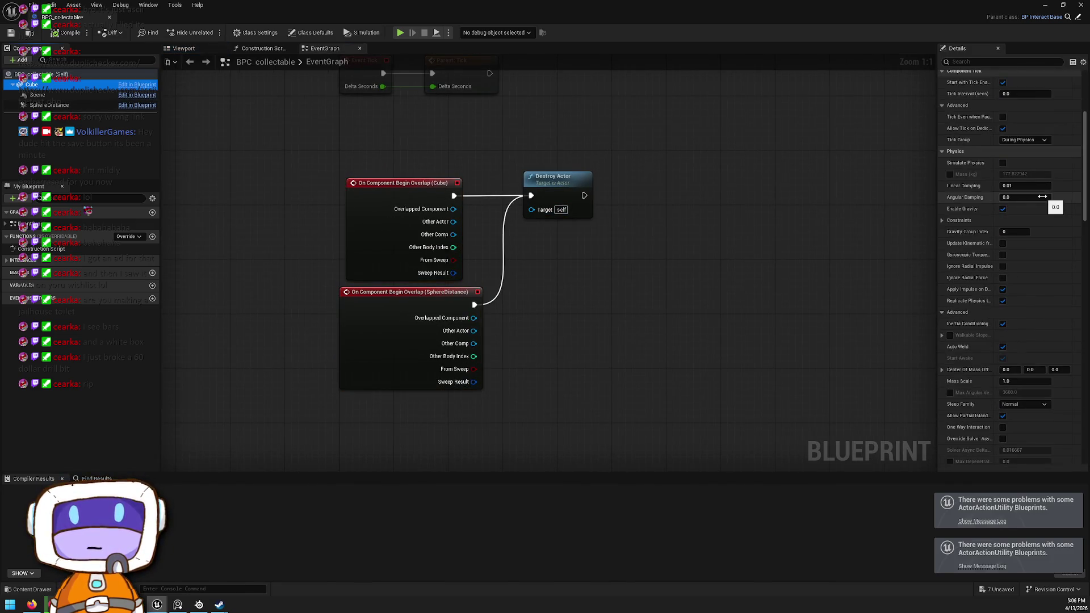
scroll(1041, 195, "down", 10)
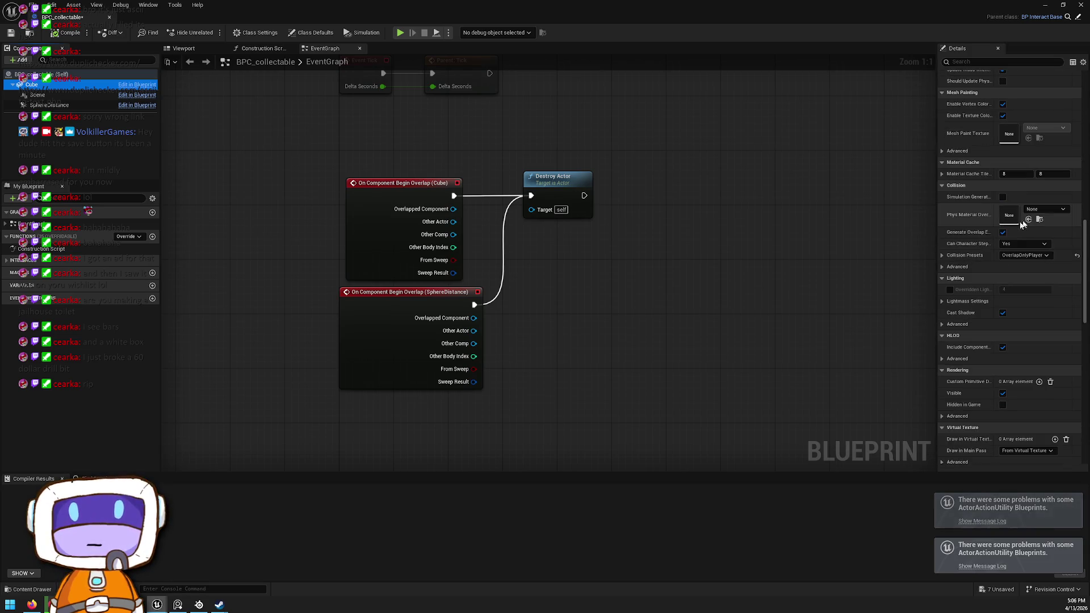
Set SphereDistance's collision preset to OverlapOnlyPlayer, then play the level from the collectable
left_click(57, 105)
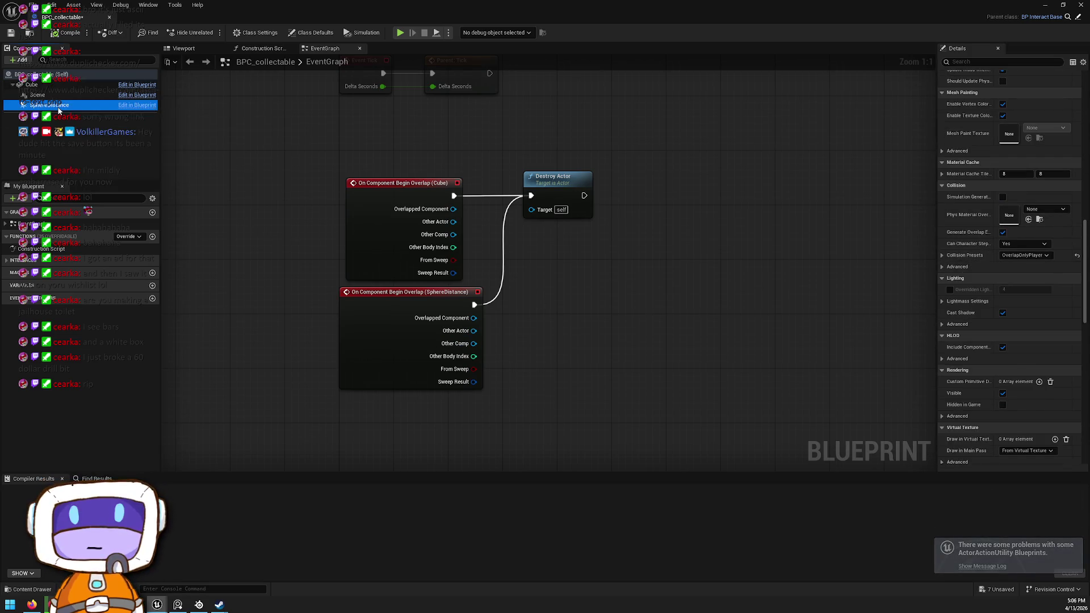
scroll(1065, 264, "down", 10)
scroll(1032, 274, "up", 15)
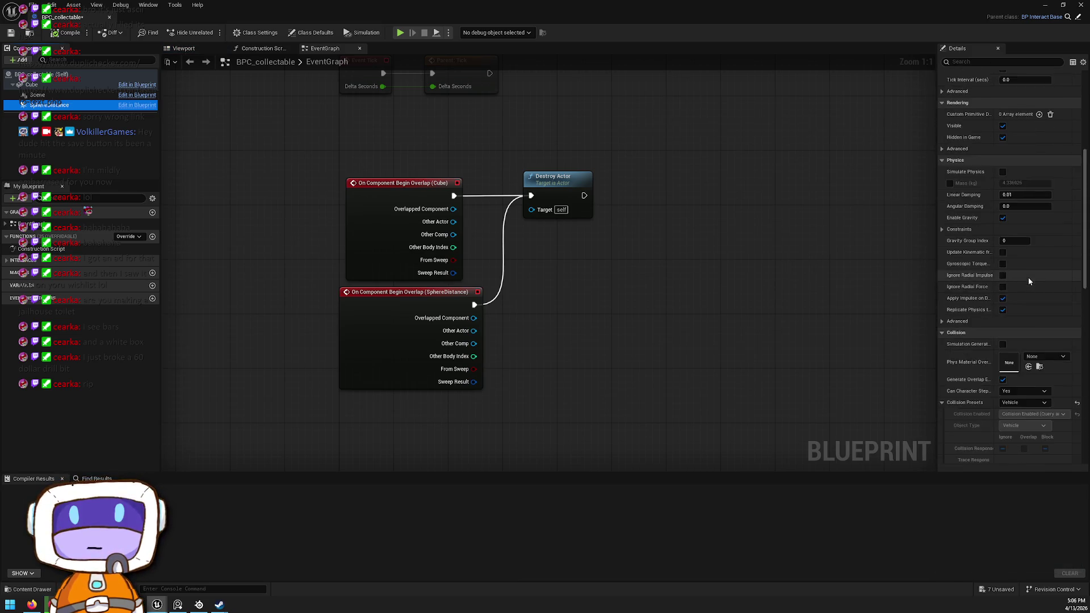
scroll(1027, 277, "down", 3)
left_click(1035, 307)
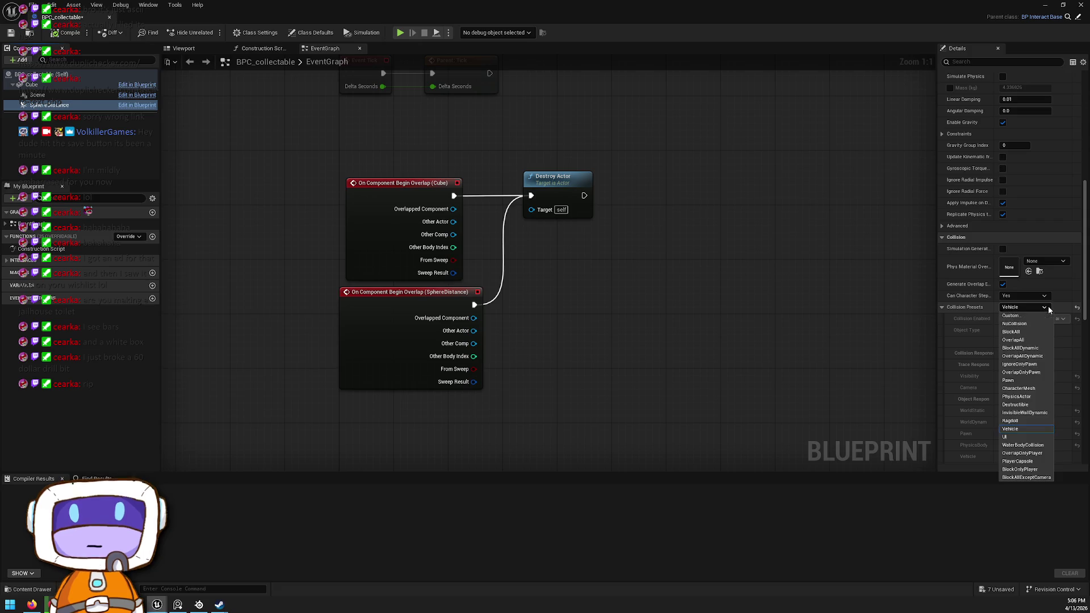
left_click(1038, 453)
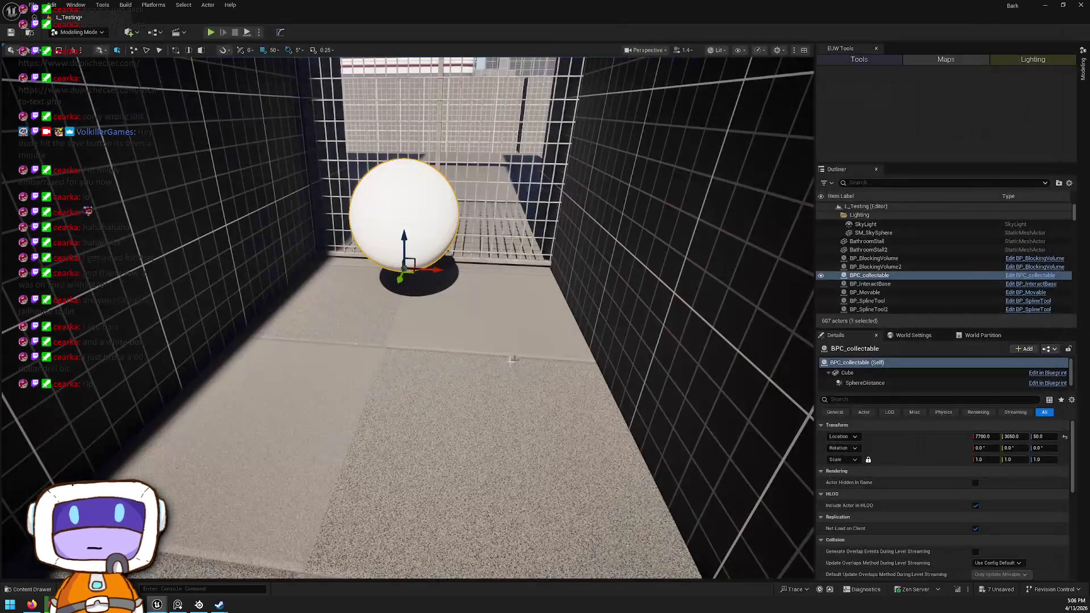
right_click(458, 502)
left_click(483, 493)
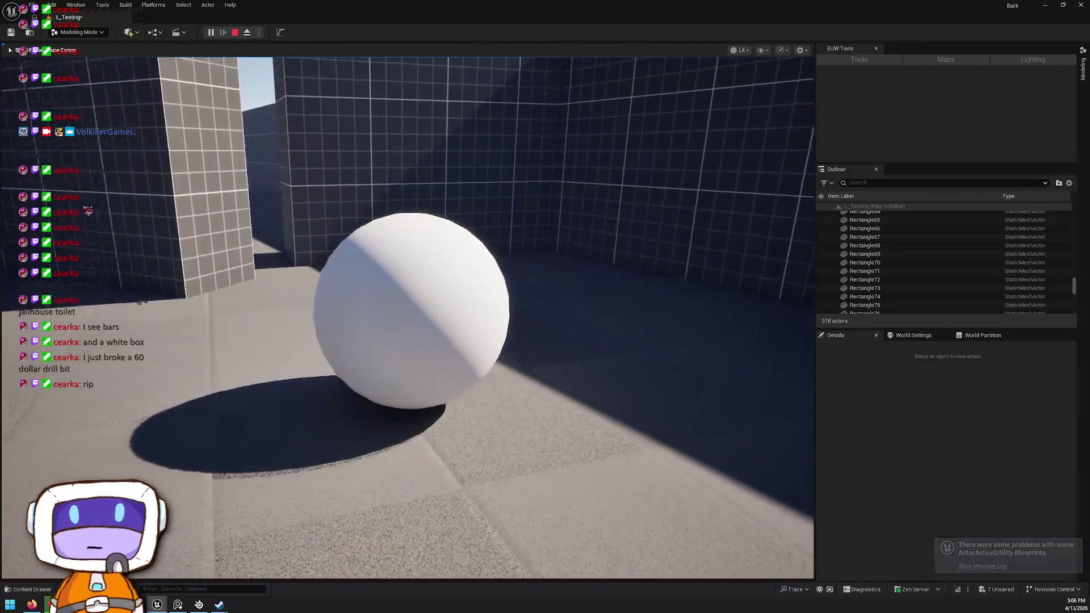
Pause the running play-test and exit back to the editor
key("Escape")
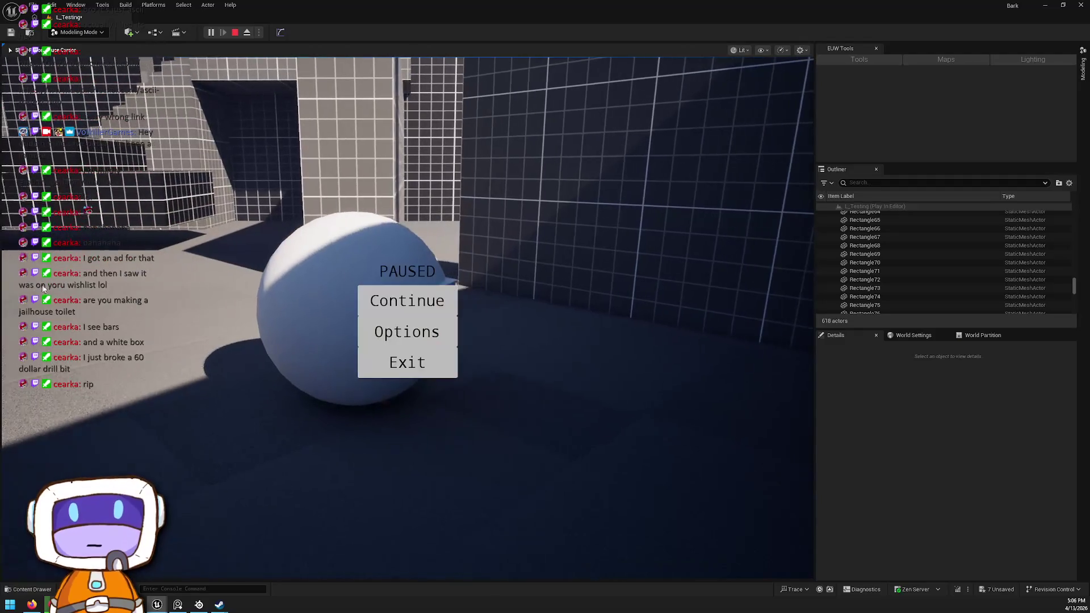
left_click(430, 373)
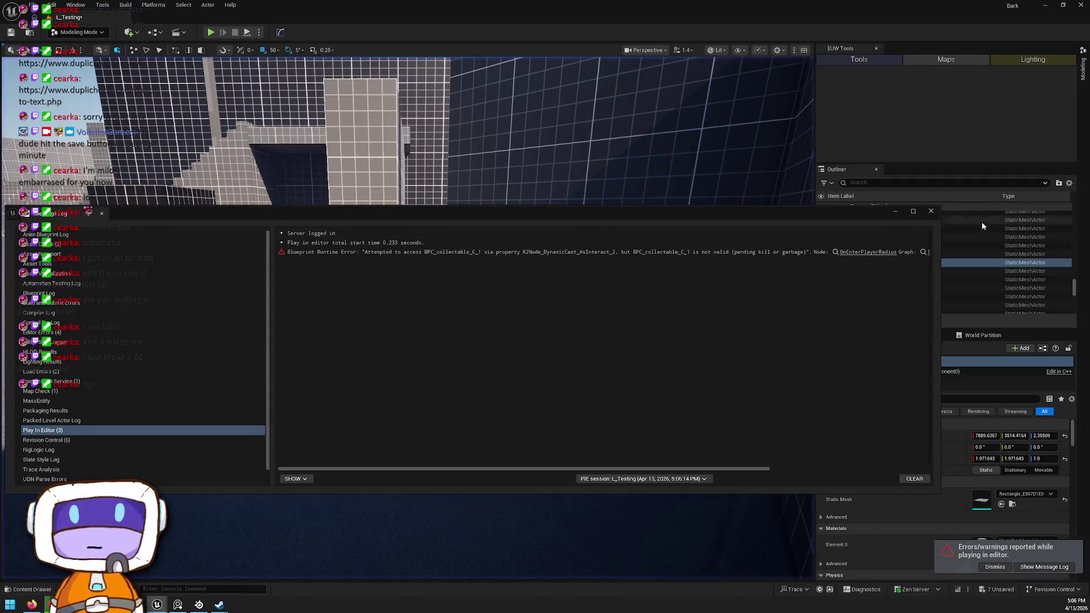
Close the message log, rotate the grid box -10°, then turn the narrow wall block about 55°
left_click(932, 212)
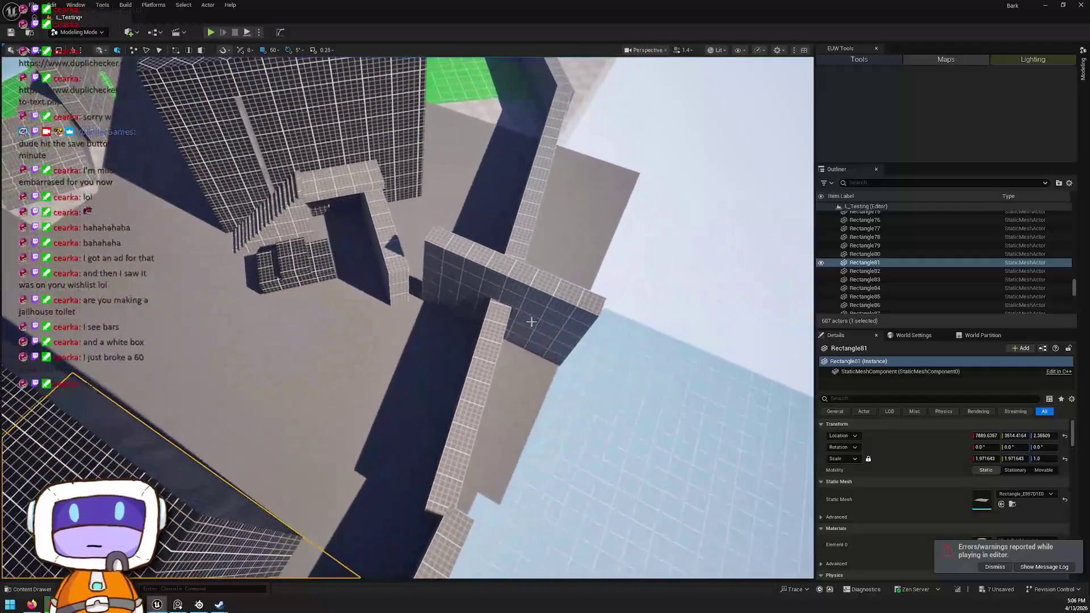
left_click(530, 322)
key("e")
mouse_move(448, 326)
left_mouse_down()
mouse_move(473, 307)
mouse_move(385, 311)
left_mouse_up()
key("w")
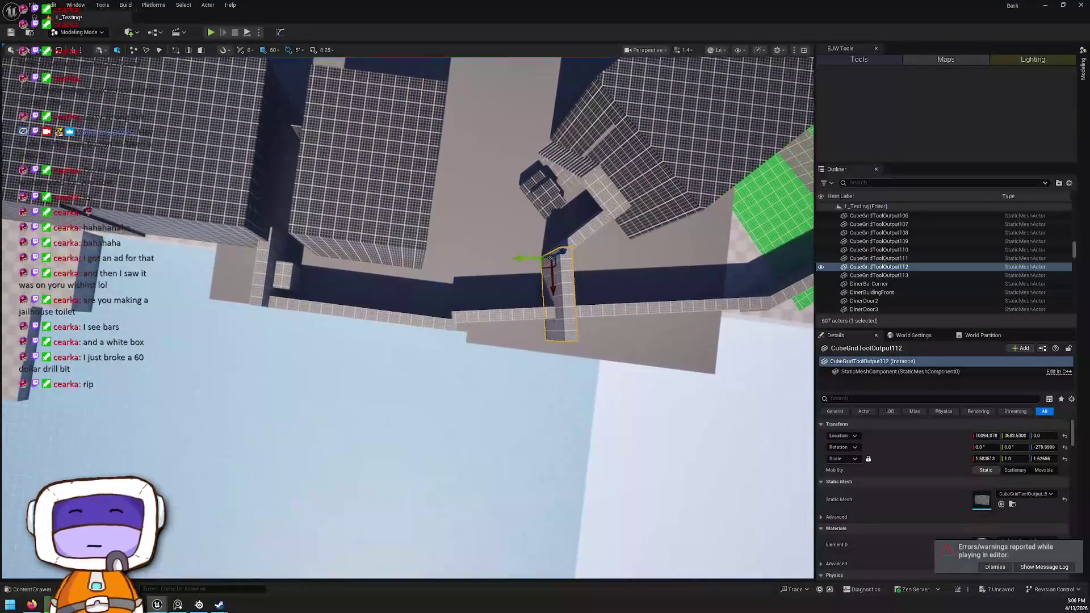
key("e")
left_click_drag(470, 332, 437, 314)
Turn the wall block 5 degrees further, deselect it, and fly the view to the staircase
key("w")
left_click(463, 290)
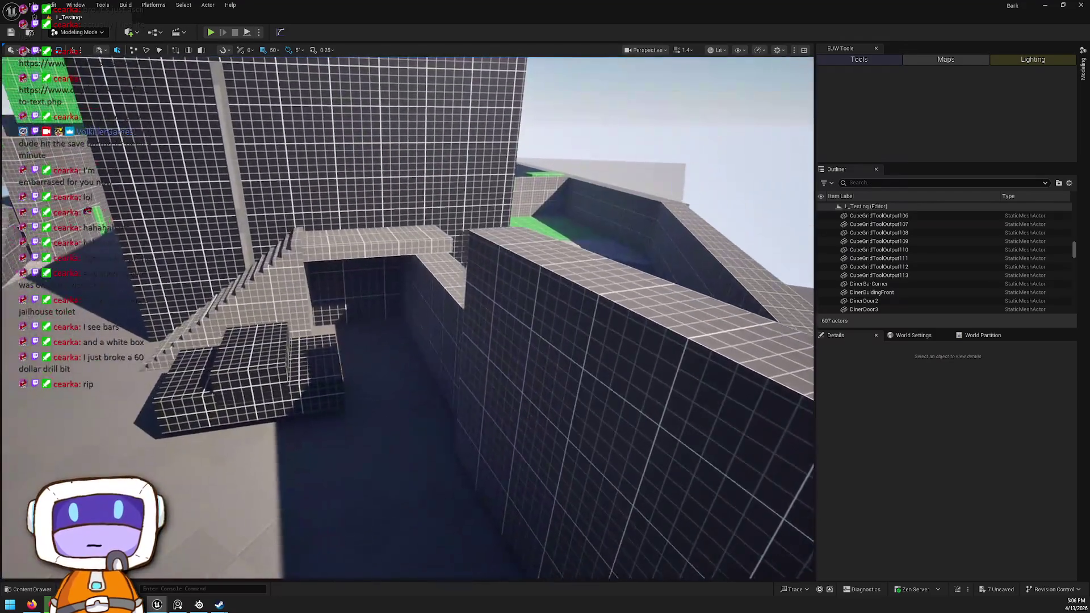
left_click_drag(346, 308, 392, 343)
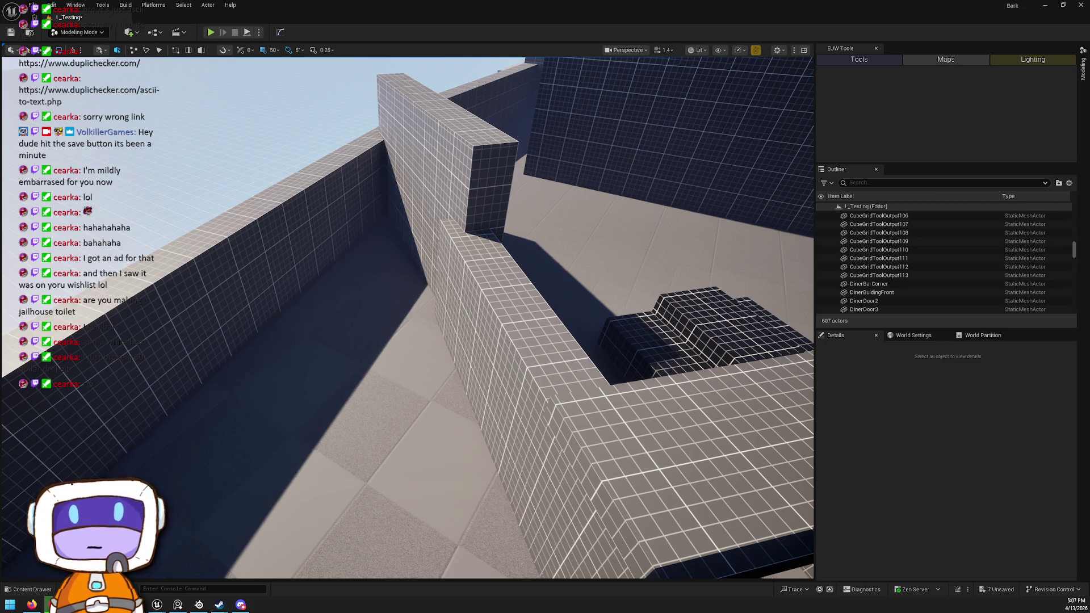
left_click_drag(577, 210, 577, 210)
left_click_drag(385, 244, 385, 244)
Play the level from the foot of the staircase
right_click(385, 244)
key("Escape")
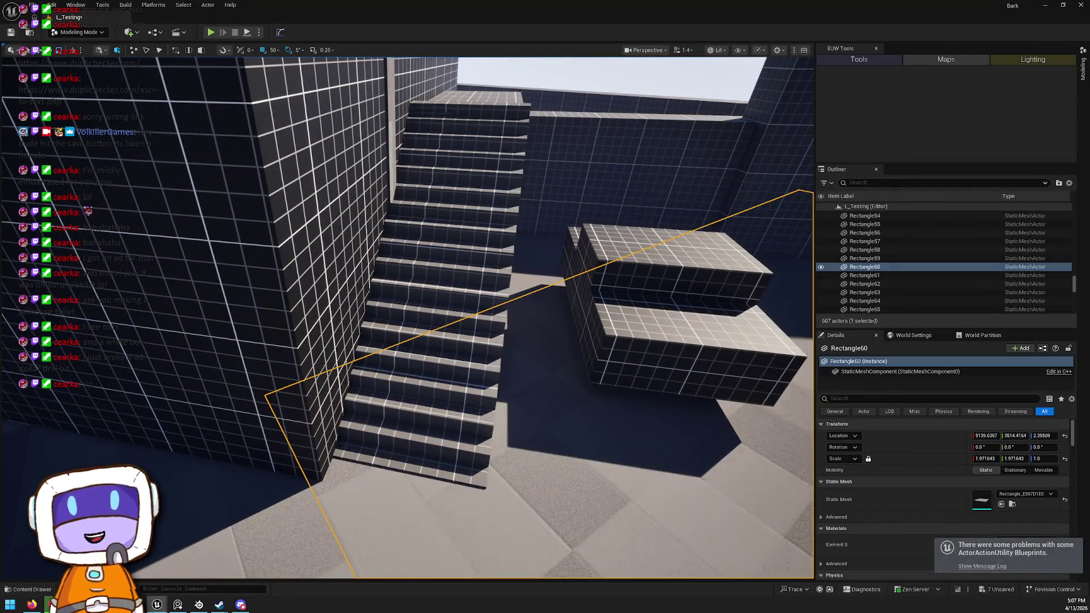
right_click(422, 529)
left_click(442, 519)
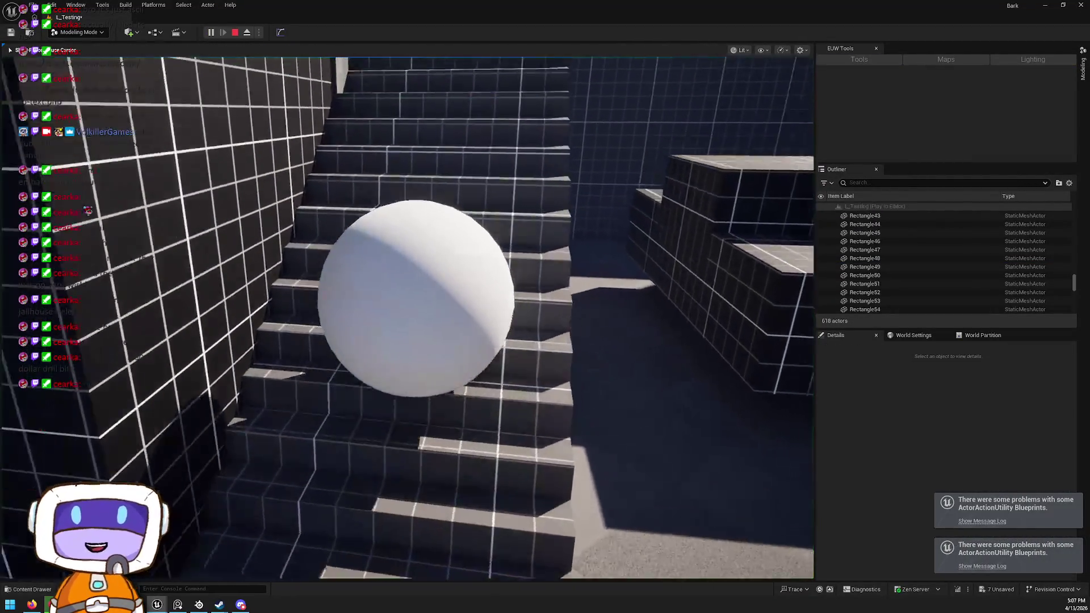
Roll the sphere player up the stairs, then stop the play session
key("w")
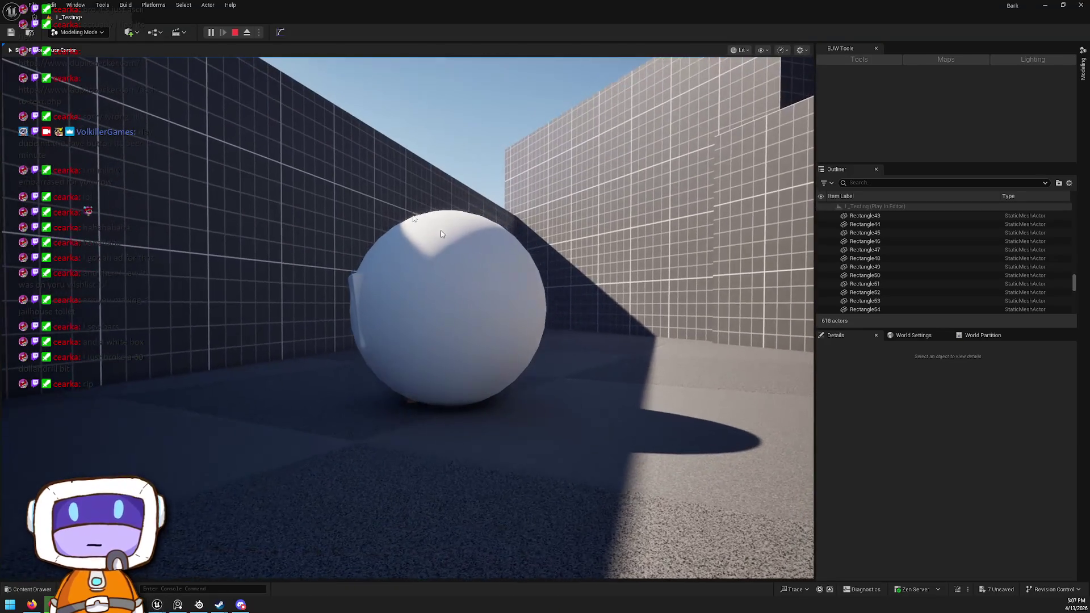
key("shift+F1")
left_click(235, 33)
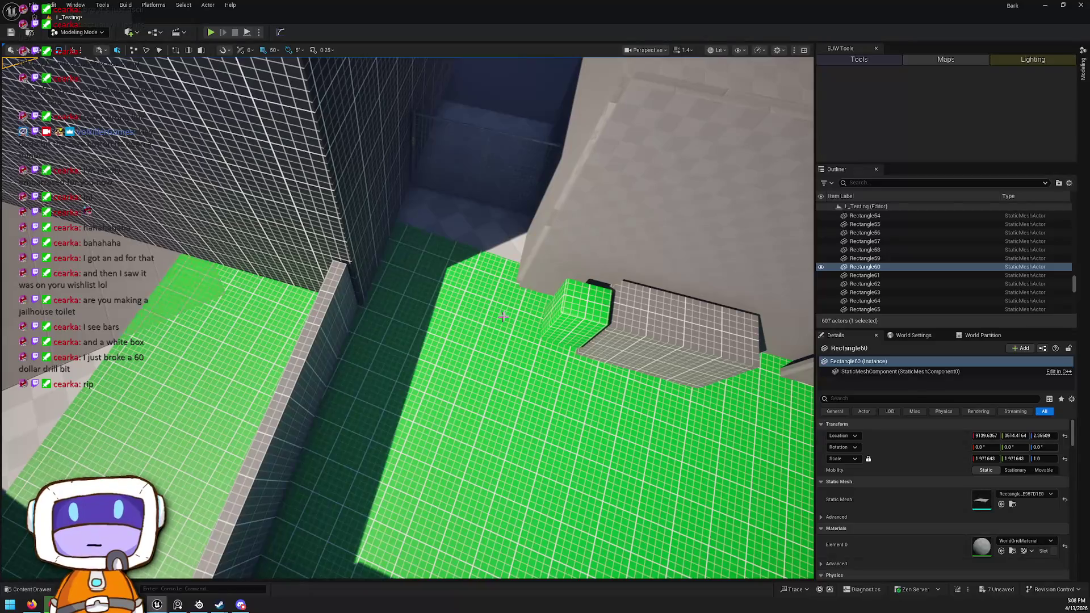
Drag BPC_collectable from Blueprints > Interact onto the green floor
key("ctrl+space")
key("alt+Left")
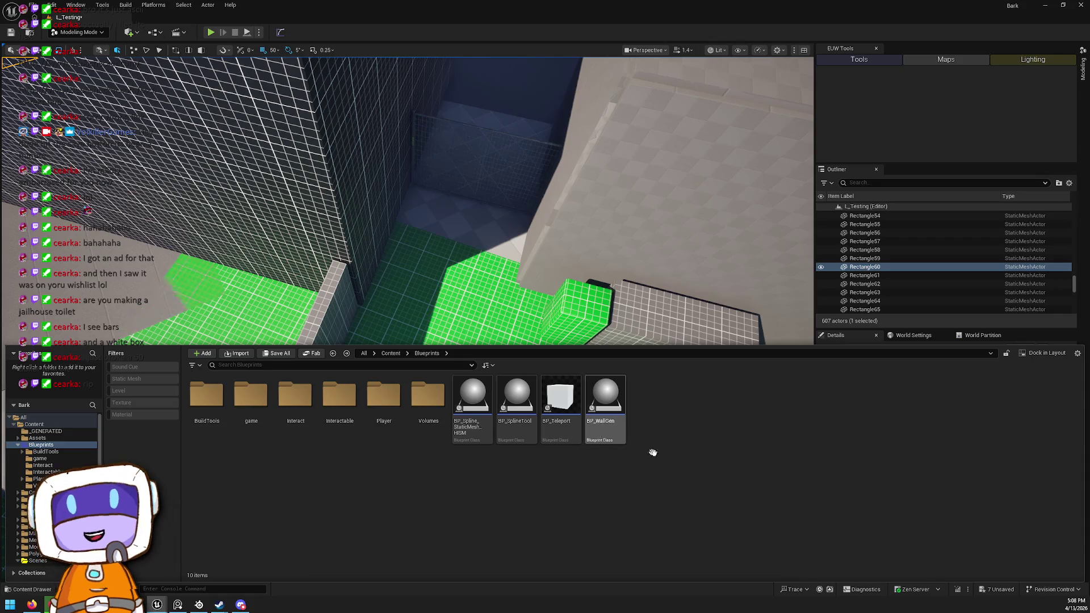
double_click(340, 400)
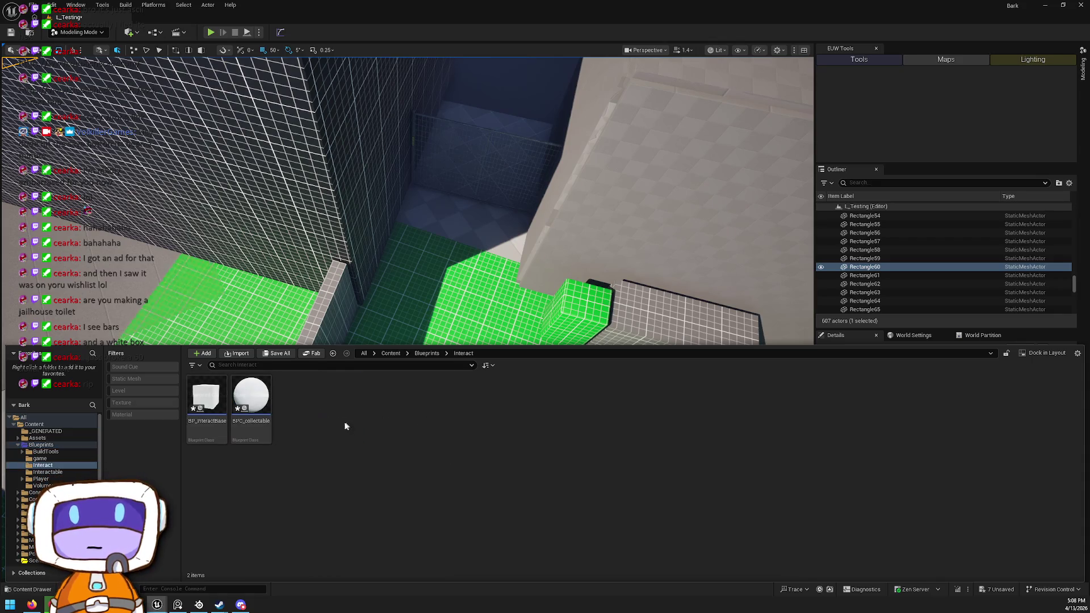
mouse_move(250, 398)
left_mouse_down()
mouse_move(471, 215)
mouse_move(456, 229)
left_mouse_up()
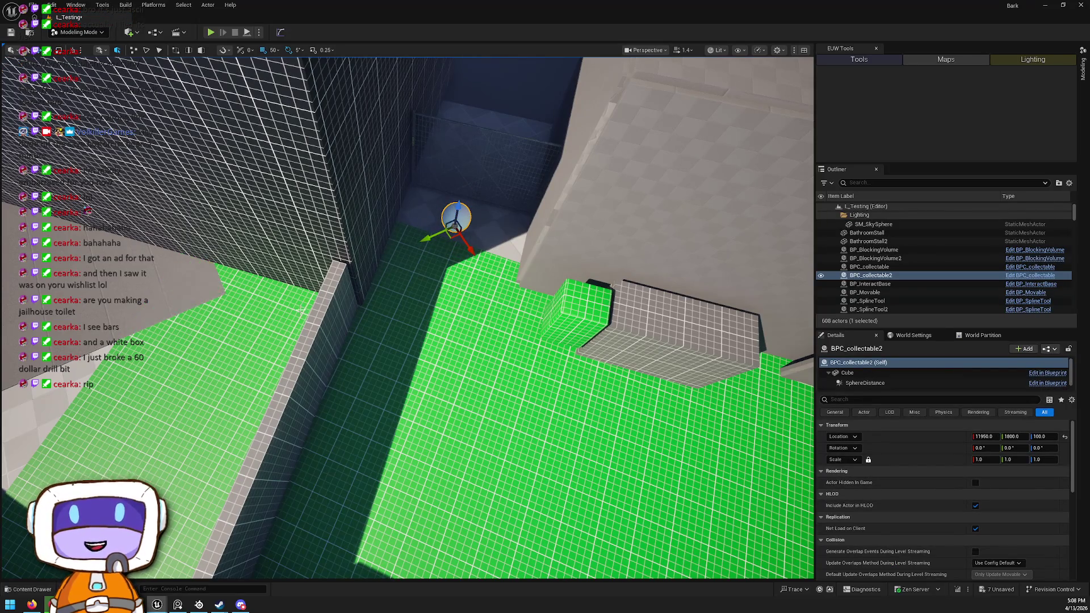
Fly to the green-floored area, select the green cube and grey wall block, then clear the selection
left_click(347, 327)
mouse_move(347, 327)
left_mouse_down()
mouse_move(402, 366)
mouse_move(403, 340)
left_mouse_up()
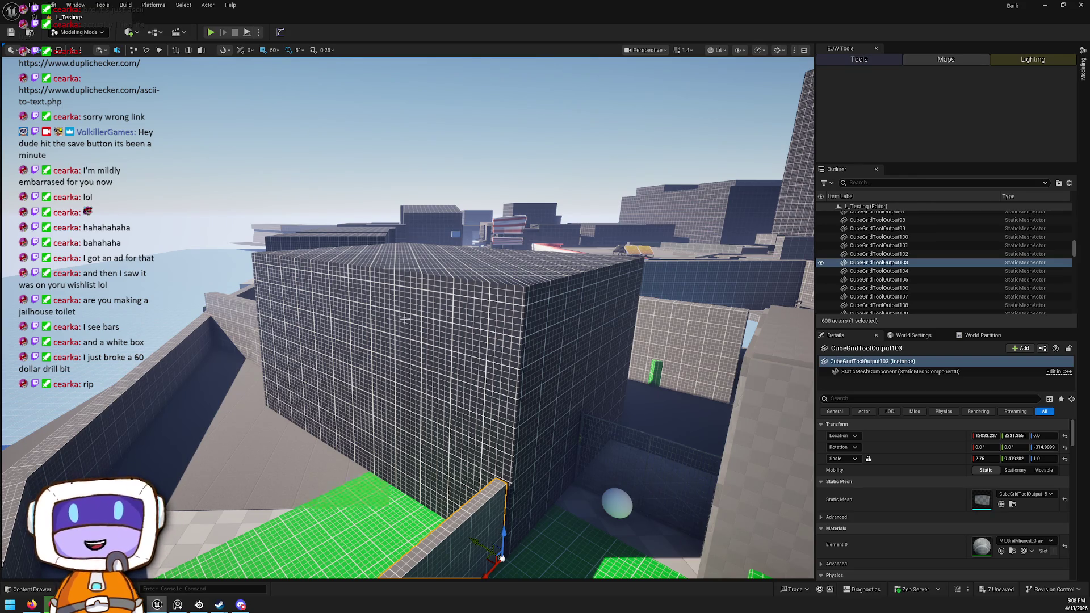
left_click_drag(301, 342, 300, 343)
mouse_move(449, 256)
left_mouse_down()
mouse_move(503, 273)
mouse_move(460, 322)
left_mouse_up()
left_click(450, 256)
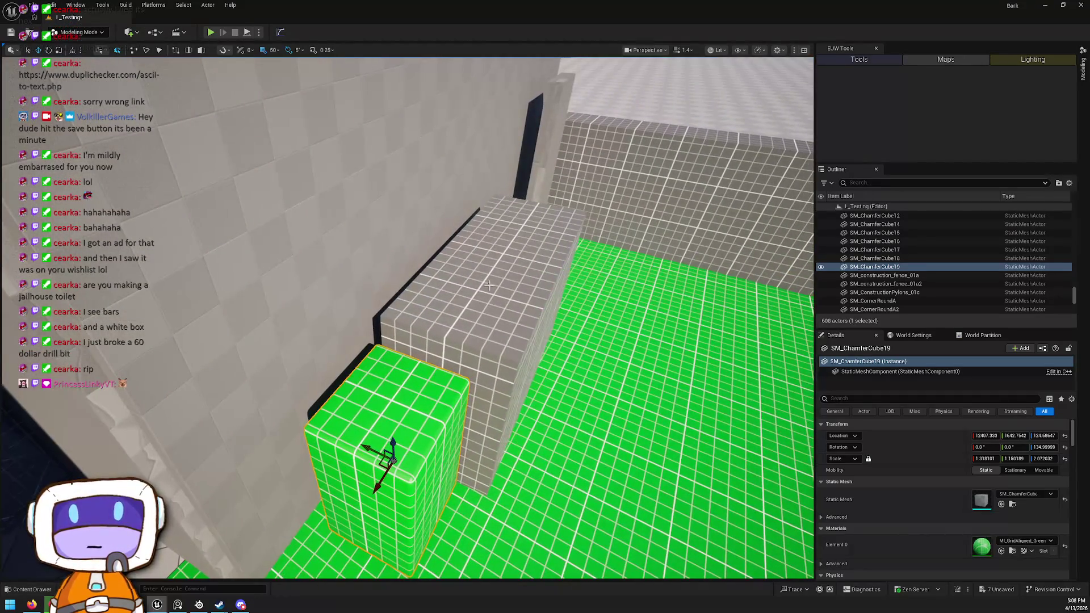
left_click(507, 290, "ctrl")
mouse_move(504, 356)
left_mouse_down()
mouse_move(528, 370)
mouse_move(517, 349)
left_mouse_up()
key("w")
key("Escape")
key("ctrl+space")
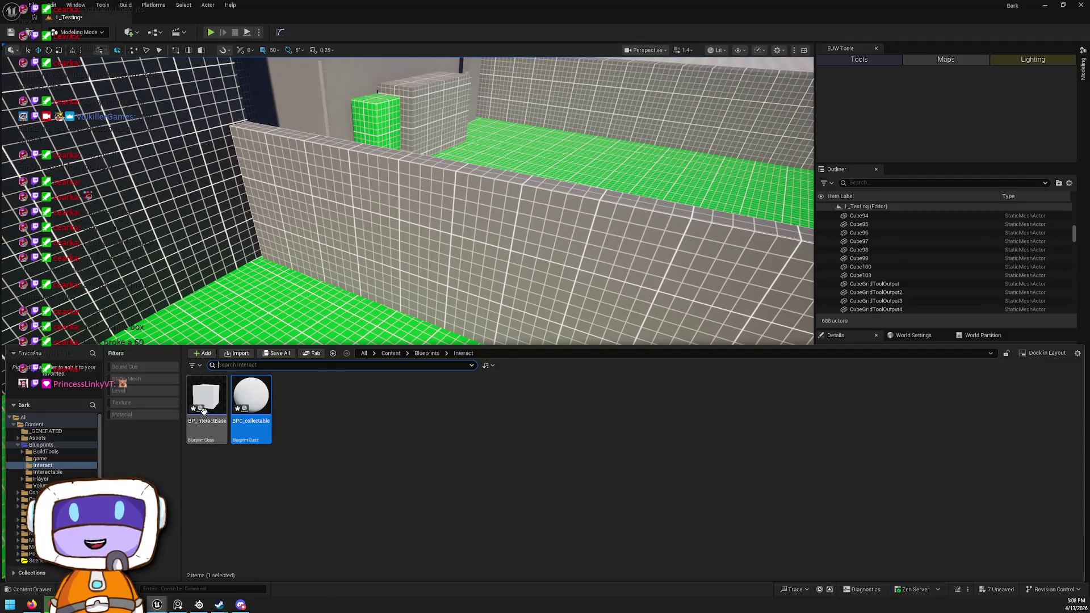
Search the Content folder and drag the SM_Boxes_02a box stack onto the floor by the wall
left_click(391, 353)
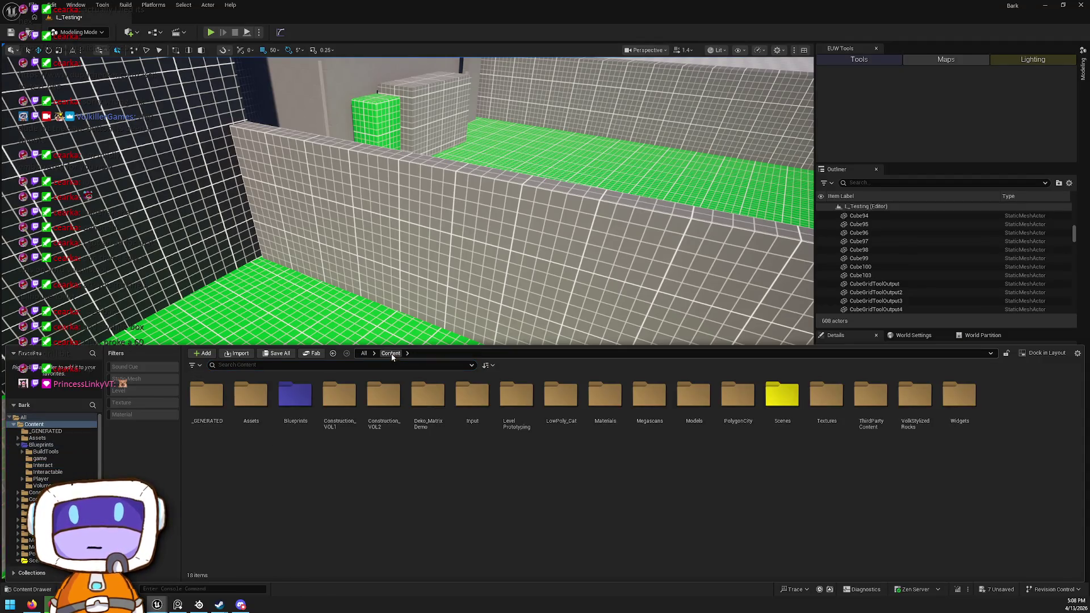
left_click(291, 367)
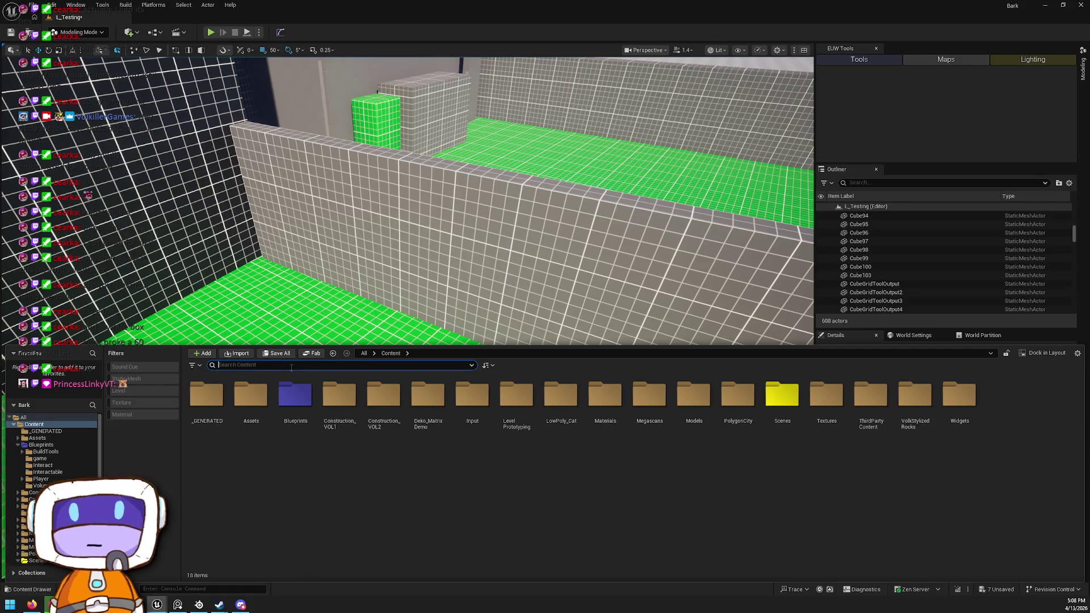
type("box")
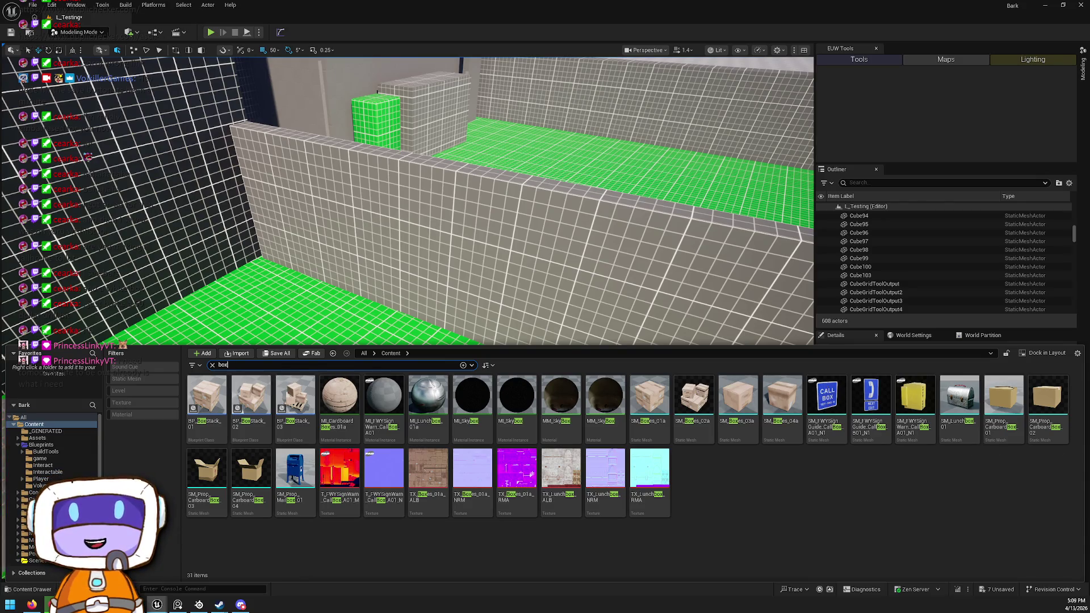
left_click(694, 406)
mouse_move(590, 370)
left_mouse_down()
mouse_move(277, 280)
mouse_move(274, 289)
mouse_move(318, 288)
mouse_move(283, 319)
left_mouse_up()
Rotate the box stack to -40 degrees, then select the long grey wall
key("e")
key("w")
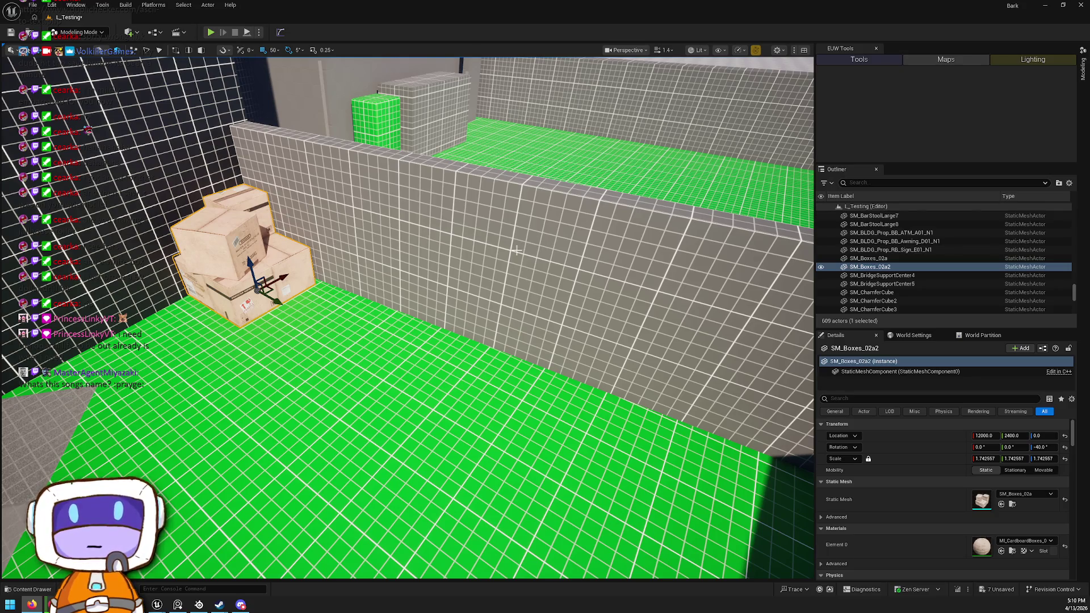
mouse_move(390, 279)
left_mouse_down()
mouse_move(396, 244)
mouse_move(401, 267)
left_mouse_up()
left_click(386, 335)
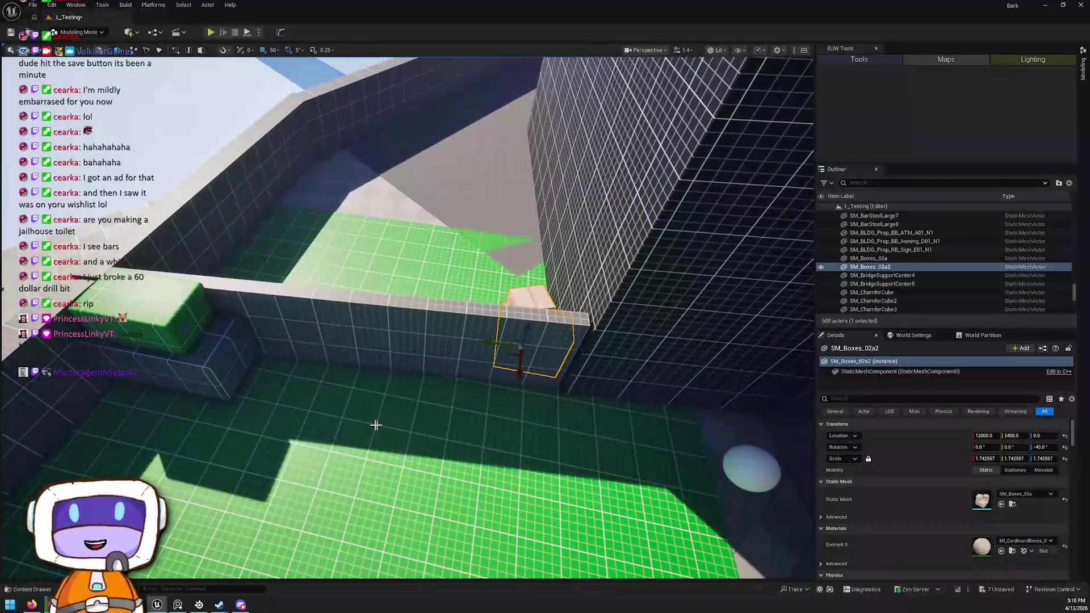
mouse_move(462, 353)
left_mouse_down()
mouse_move(442, 346)
mouse_move(444, 430)
mouse_move(426, 267)
mouse_move(420, 284)
mouse_move(415, 267)
mouse_move(408, 289)
left_mouse_up()
left_click(425, 281)
right_click(419, 196)
left_click(454, 227)
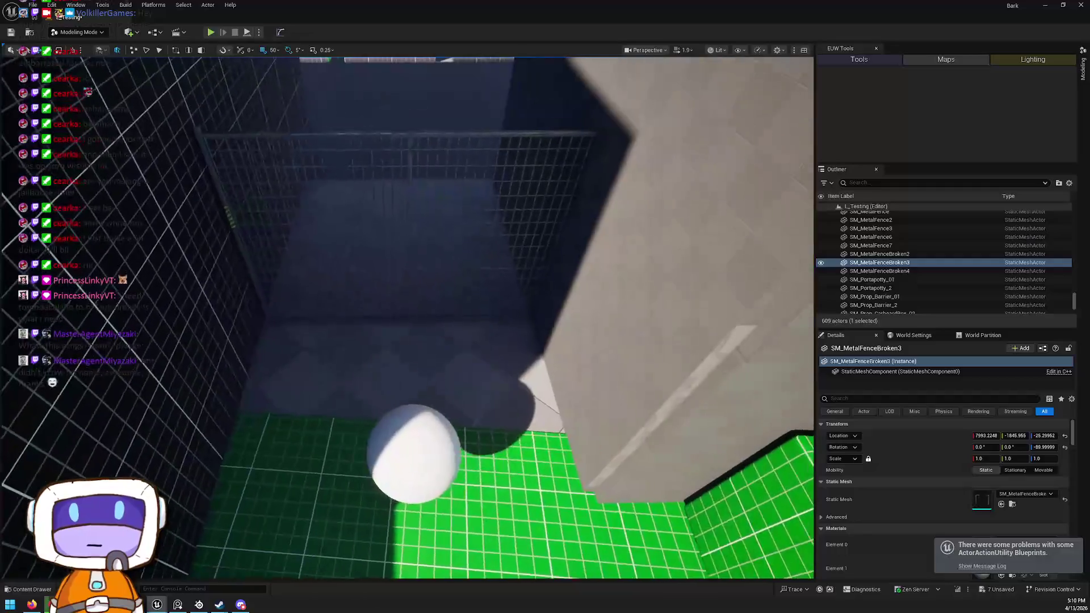
key("ctrl+space")
mouse_move(693, 425)
left_mouse_down()
mouse_move(565, 154)
mouse_move(514, 420)
mouse_move(504, 424)
left_mouse_up()
left_click_drag(553, 449, 513, 456)
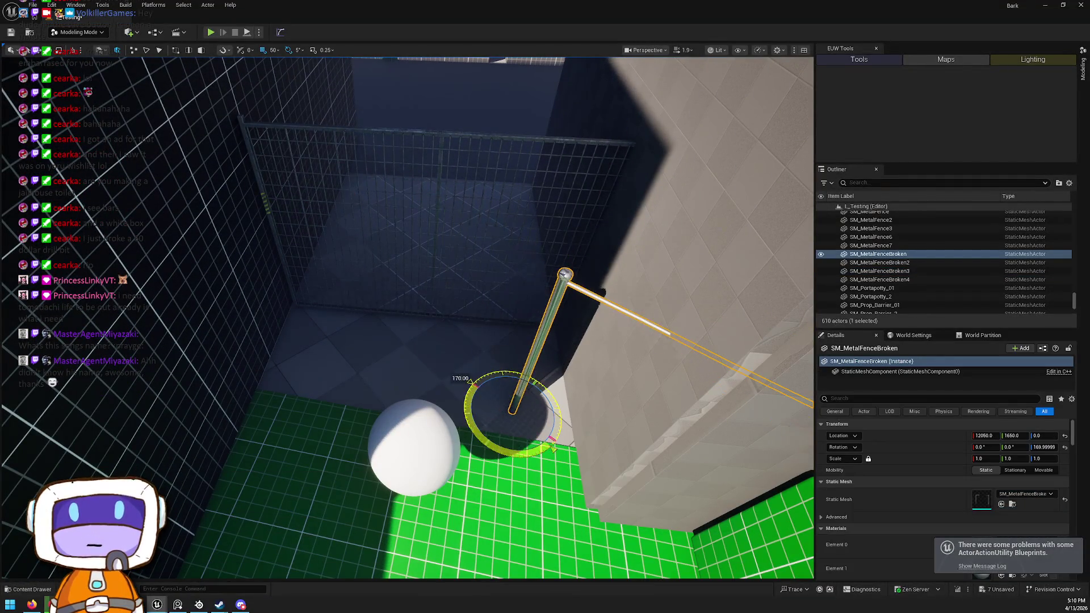
key("ctrl+z")
key("Delete")
key("ctrl+space")
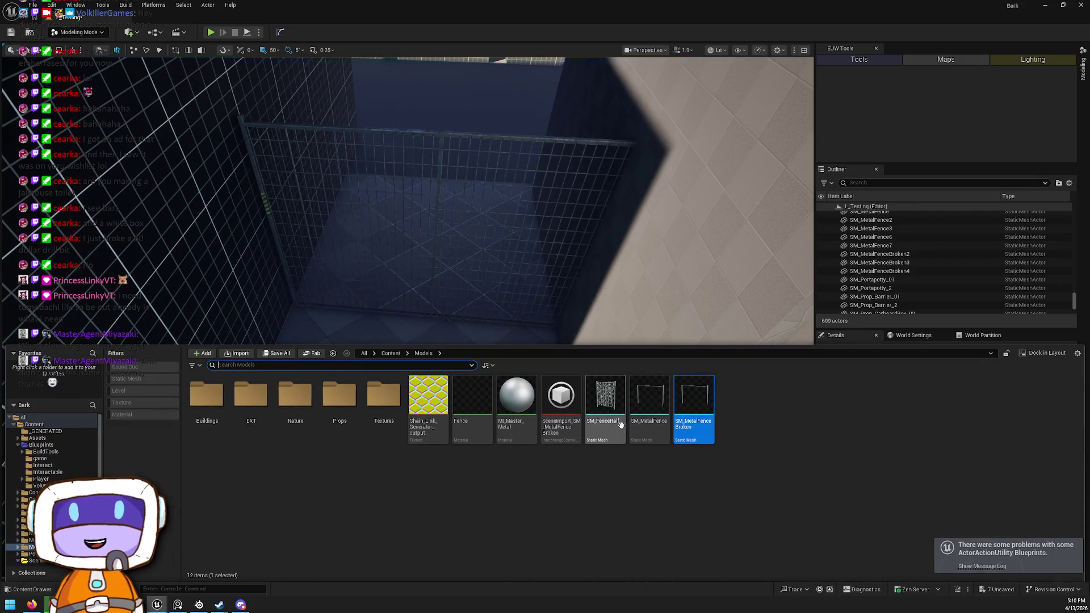
mouse_move(694, 406)
left_mouse_down()
mouse_move(577, 338)
mouse_move(457, 384)
mouse_move(451, 375)
left_mouse_up()
key("Delete")
key("ctrl+space")
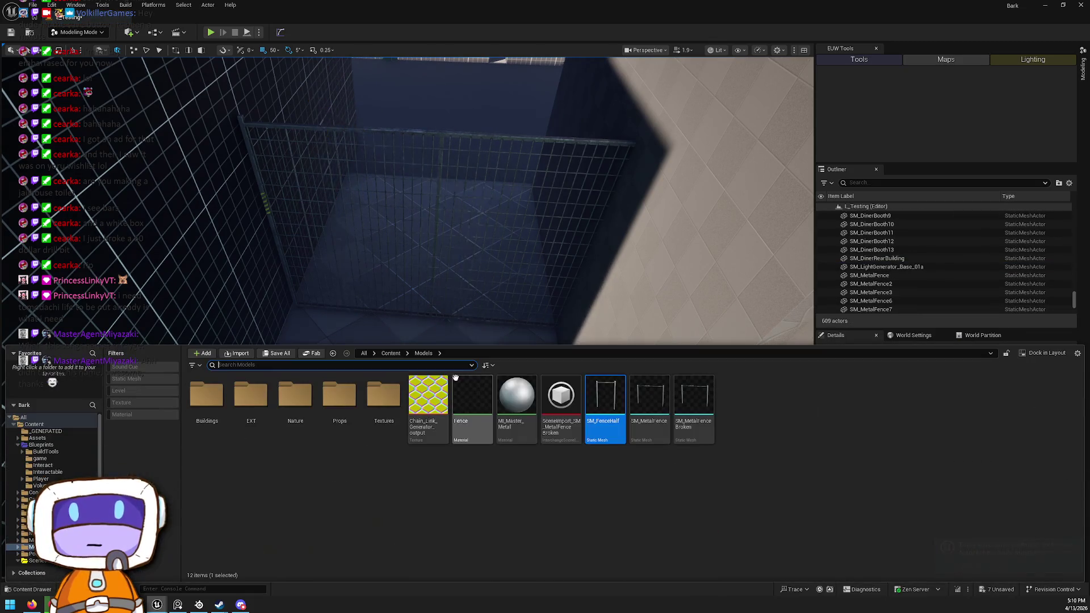
mouse_move(615, 417)
left_mouse_down()
mouse_move(640, 294)
mouse_move(540, 392)
mouse_move(532, 386)
left_mouse_up()
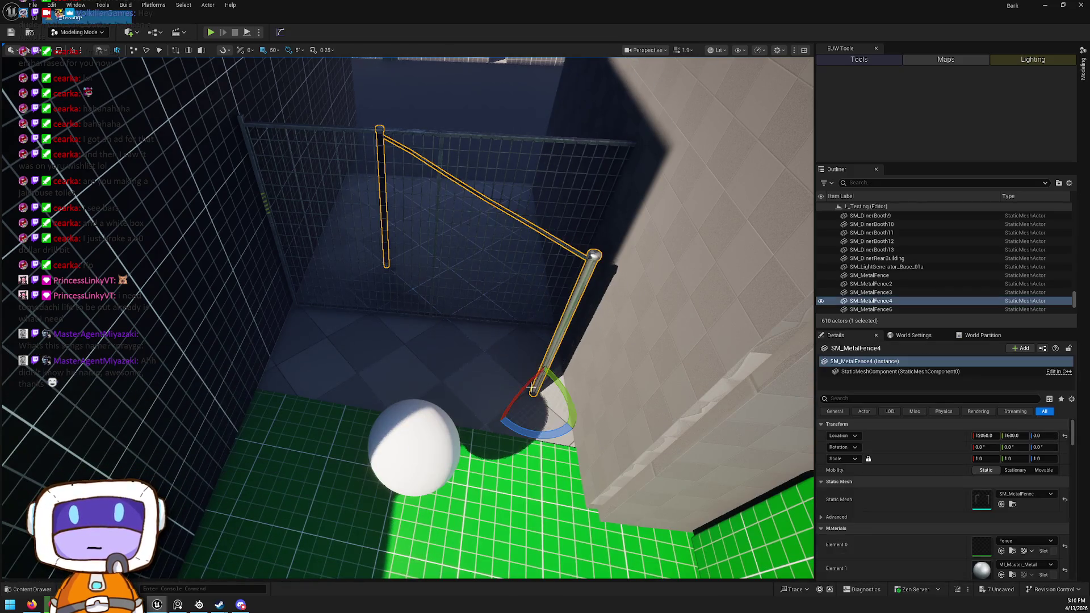
key("Delete")
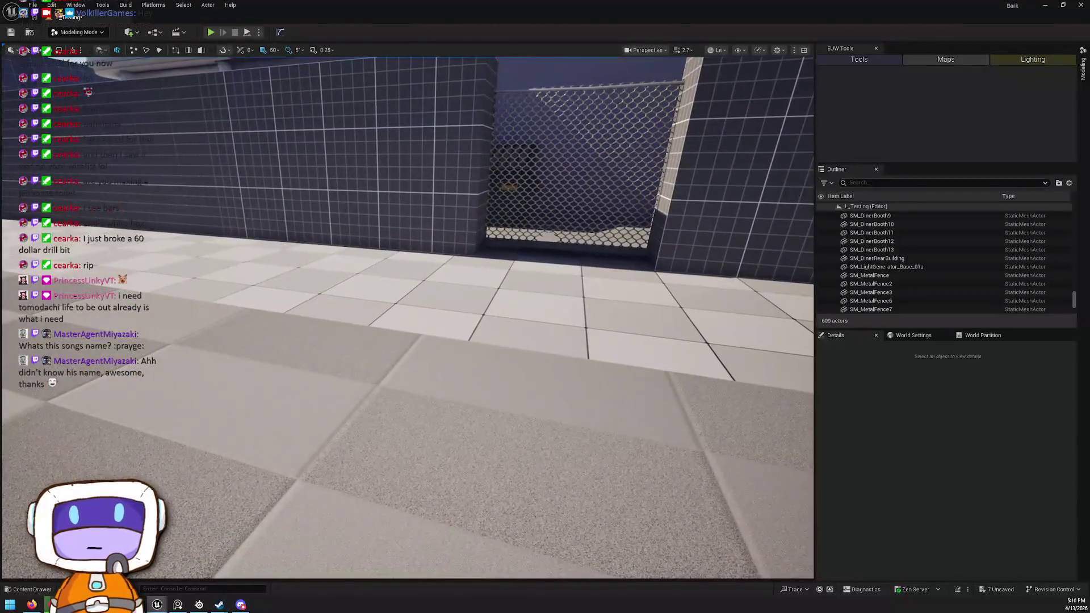
Duplicate the broken chain-link fence SM_MetalFenceBroken3 into the small room
left_click(506, 142)
left_click_drag(567, 243, 536, 262)
left_click(564, 247)
key("w")
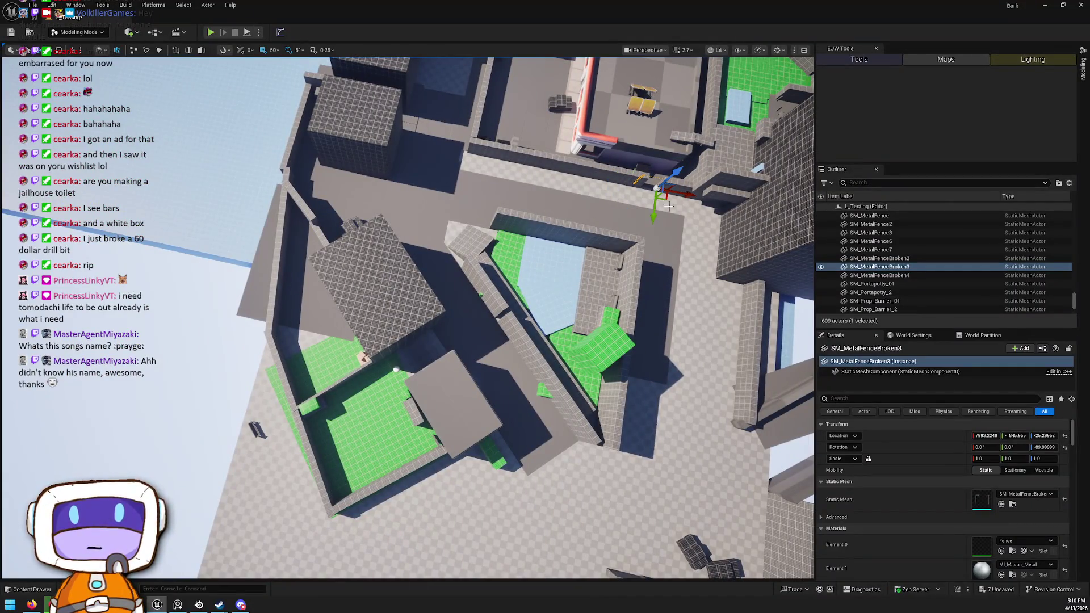
left_click_drag(664, 200, 523, 310, "alt")
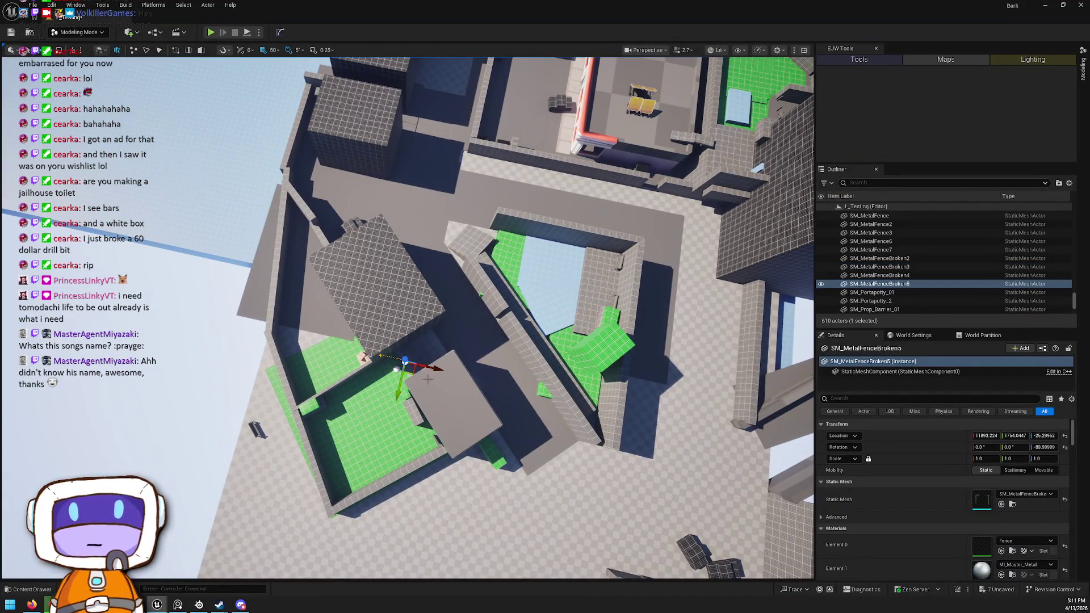
key("f")
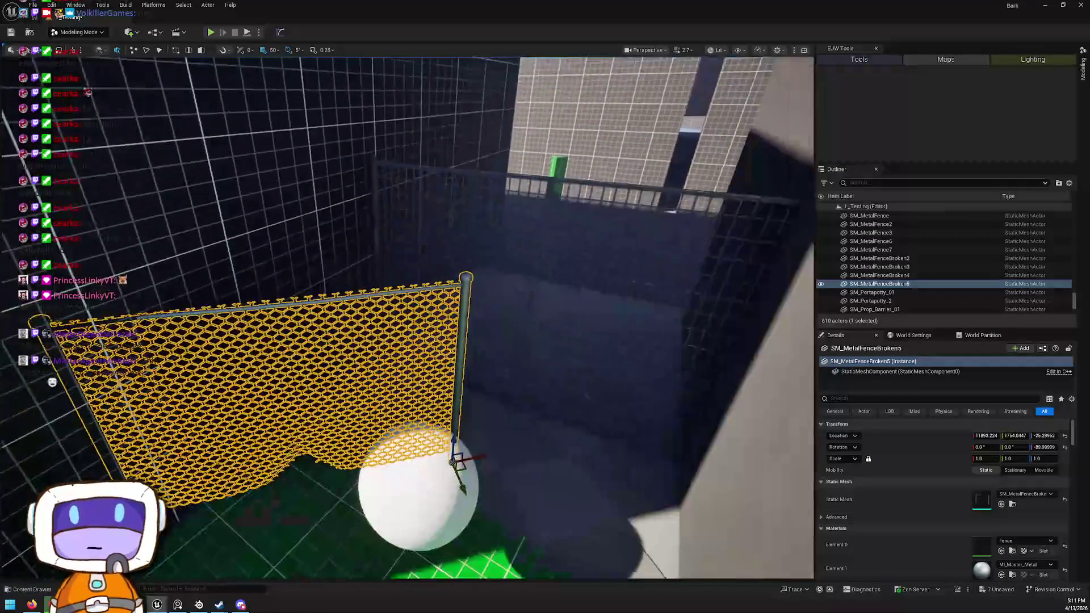
Rotate the copied fence to -45 degrees
key("e")
mouse_move(467, 459)
left_mouse_down()
mouse_move(487, 419)
mouse_move(487, 449)
mouse_move(669, 408)
mouse_move(601, 414)
mouse_move(637, 434)
mouse_move(669, 432)
mouse_move(605, 419)
left_mouse_up()
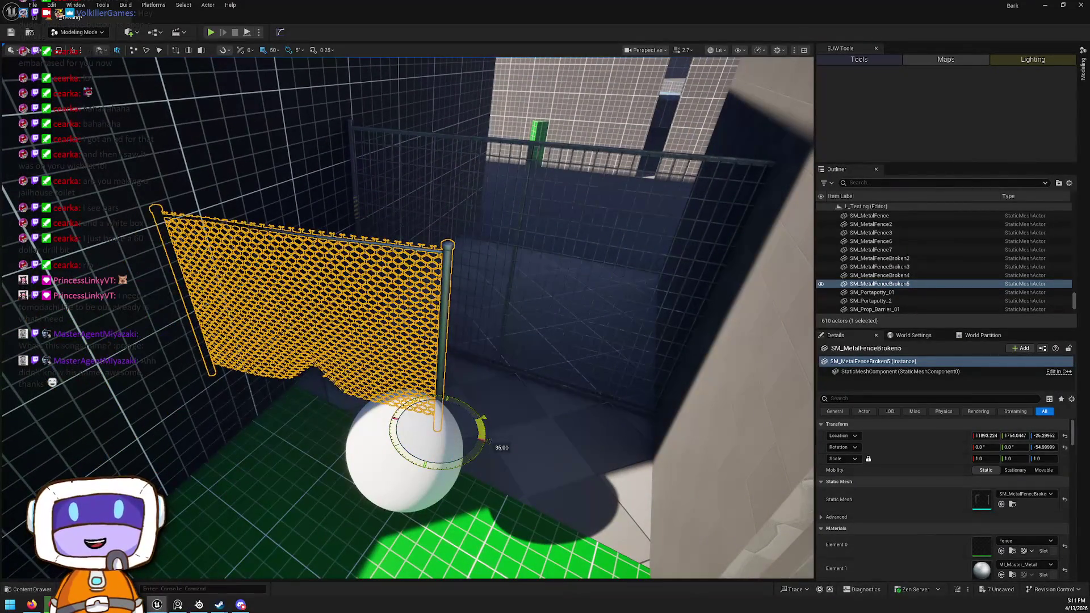
key("w")
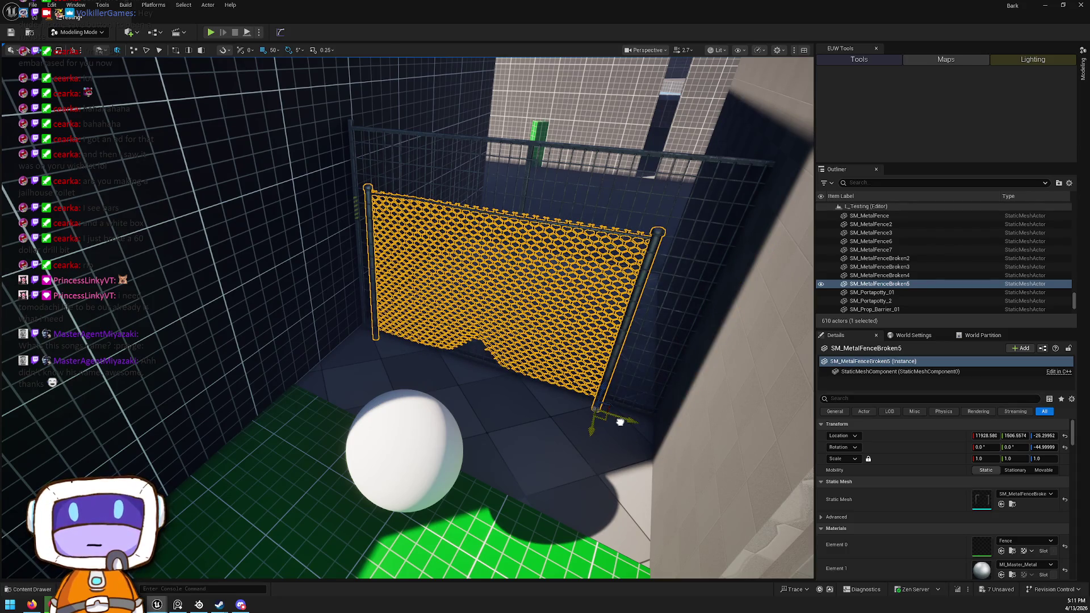
Delete the SM_construction_fence_01a grid construction fence
left_click(518, 217)
left_click(605, 147)
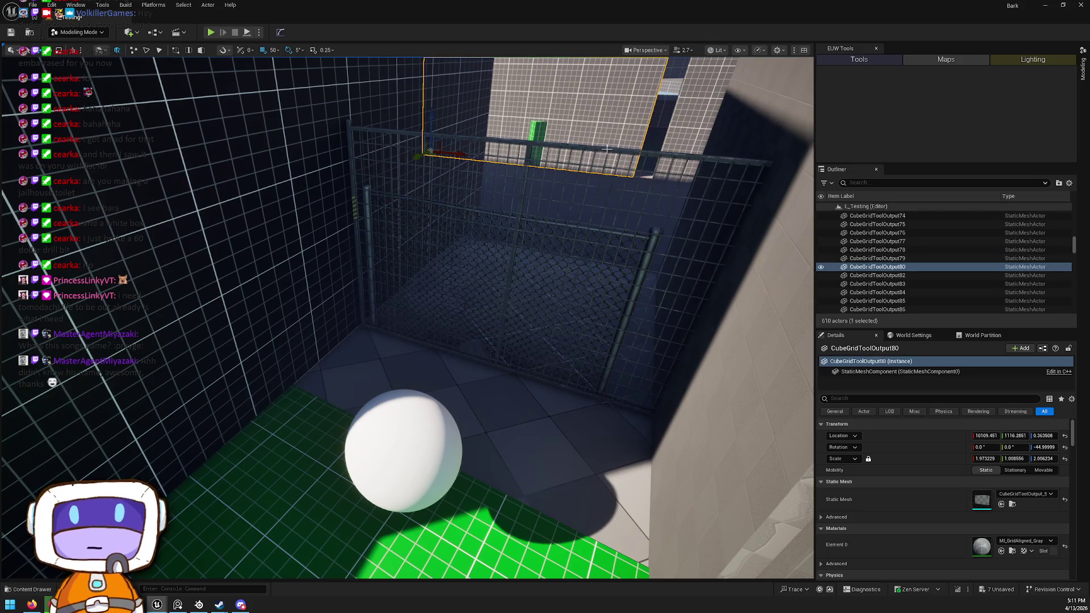
left_click(610, 149)
key("Delete")
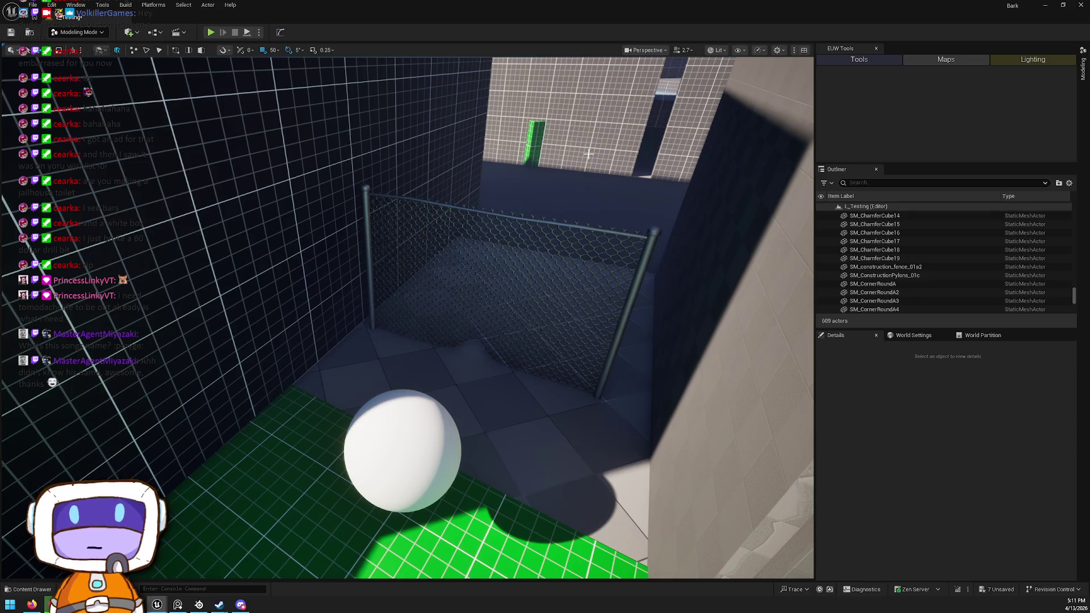
Scale the copied chain-link fence up to about 1.1
left_click(642, 264)
left_click_drag(594, 407, 656, 425)
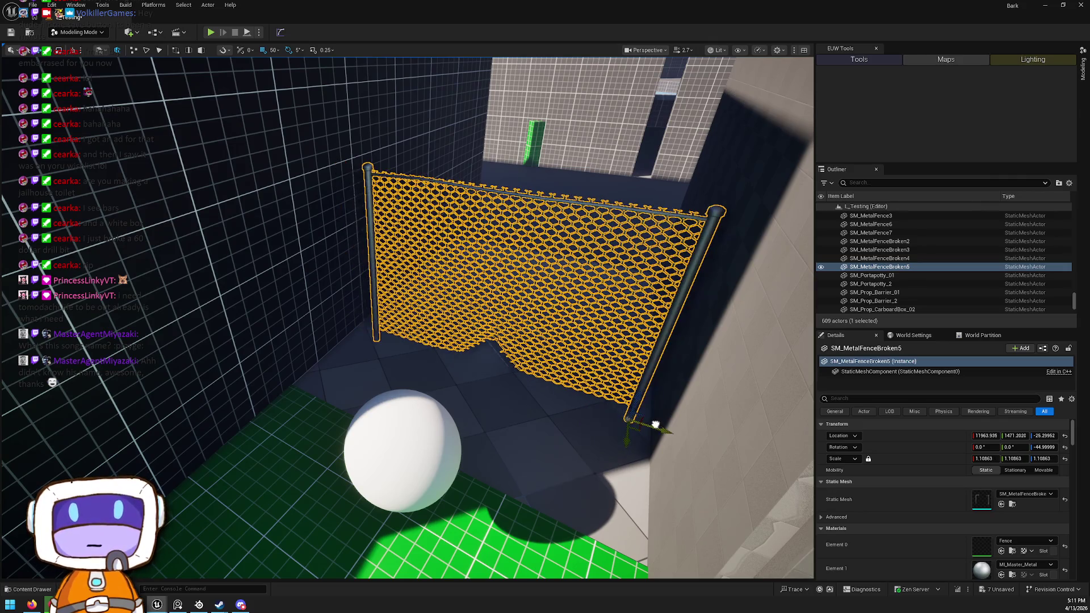
left_click(606, 418)
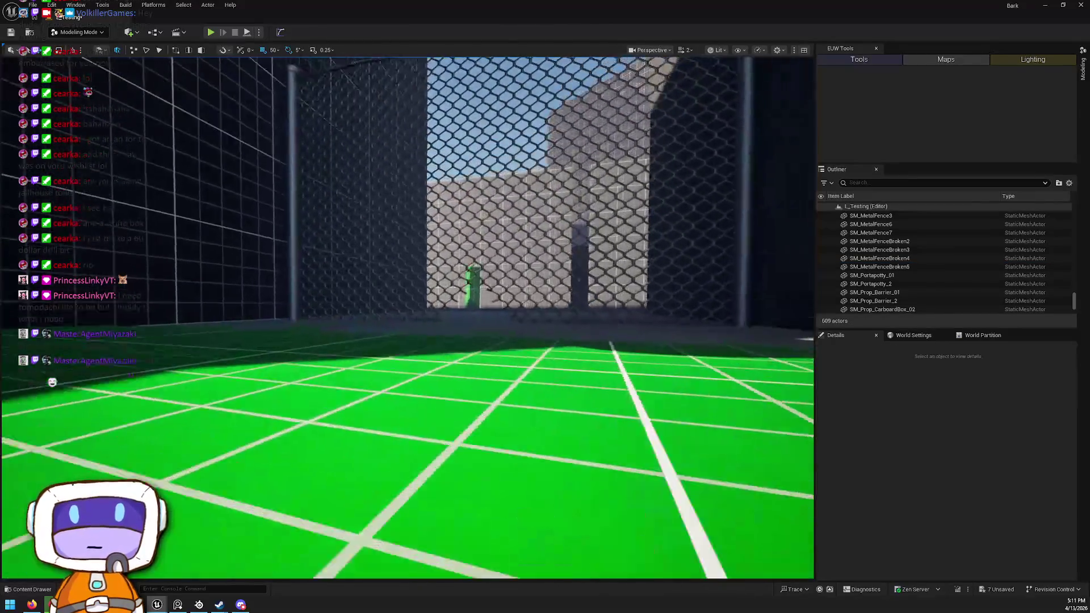
key("s")
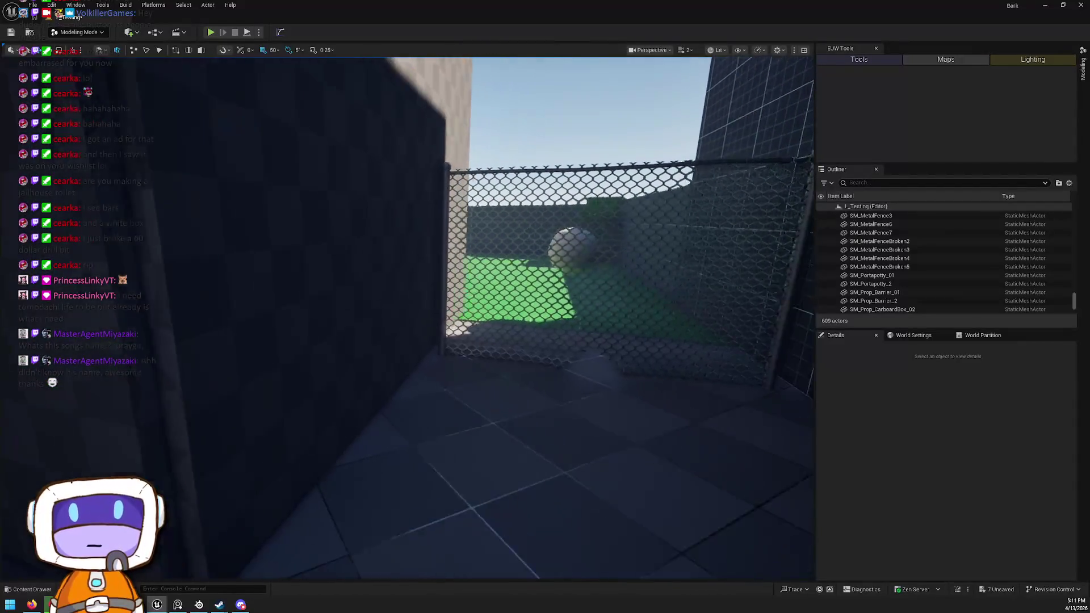
key("w")
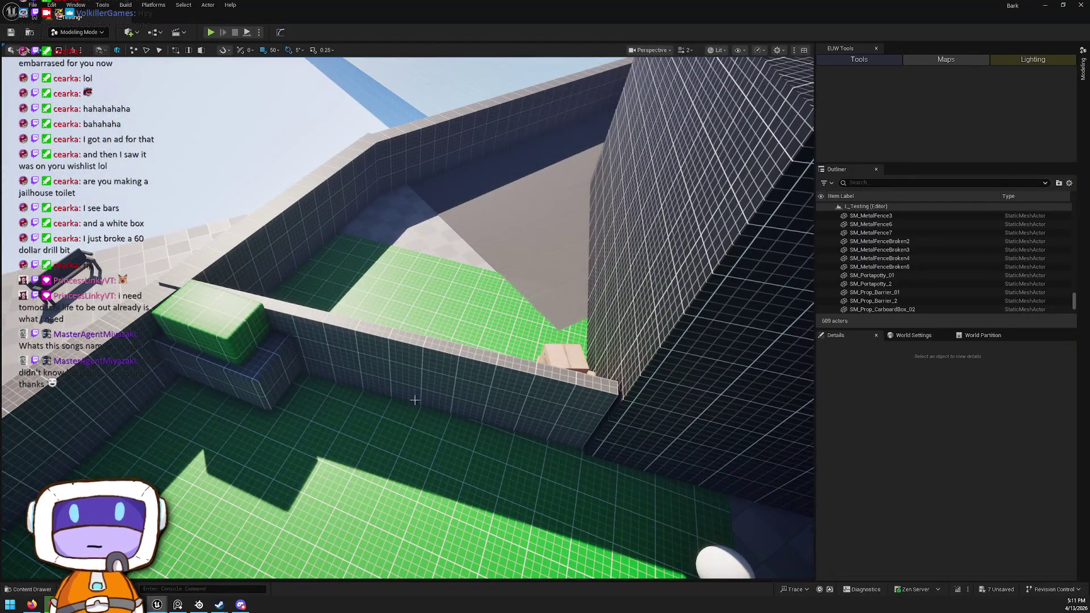
Rotate the left courtyard wall by 10 degrees with the rotate gizmo
left_click_drag(415, 400, 415, 374)
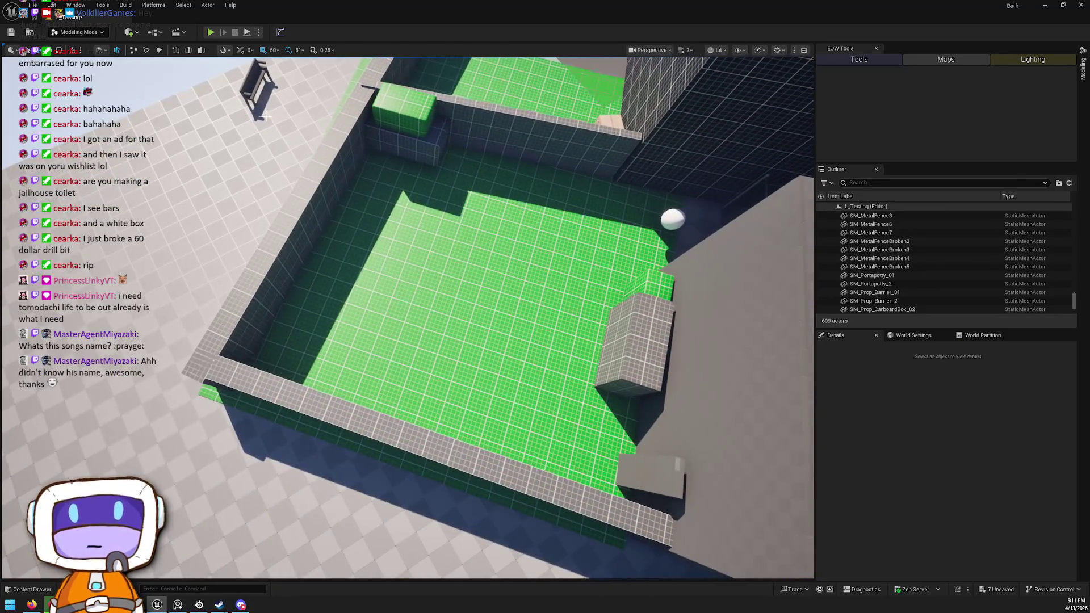
left_click(248, 89)
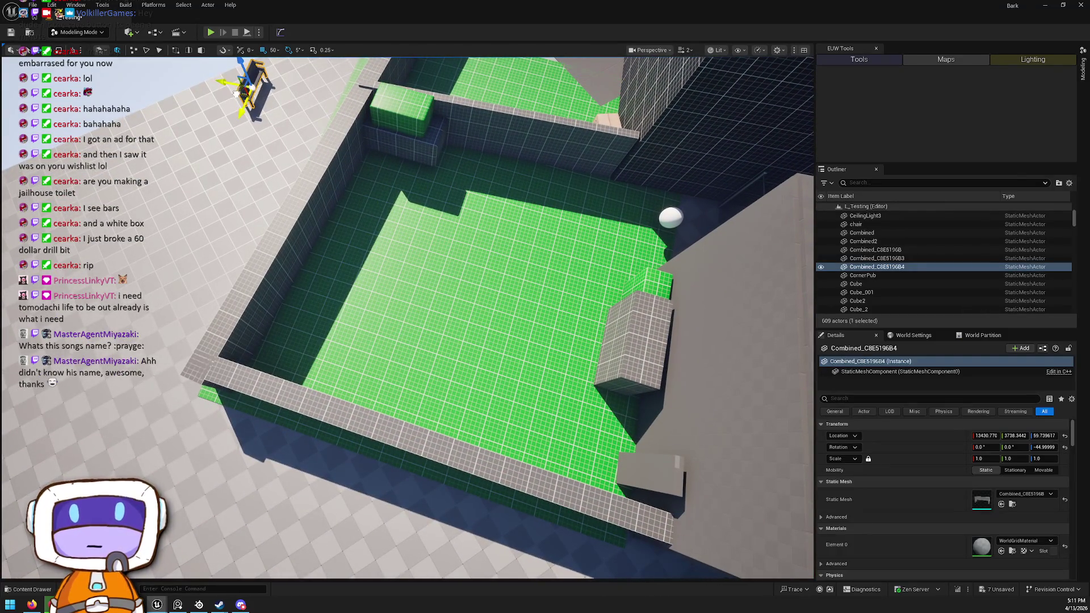
key("f")
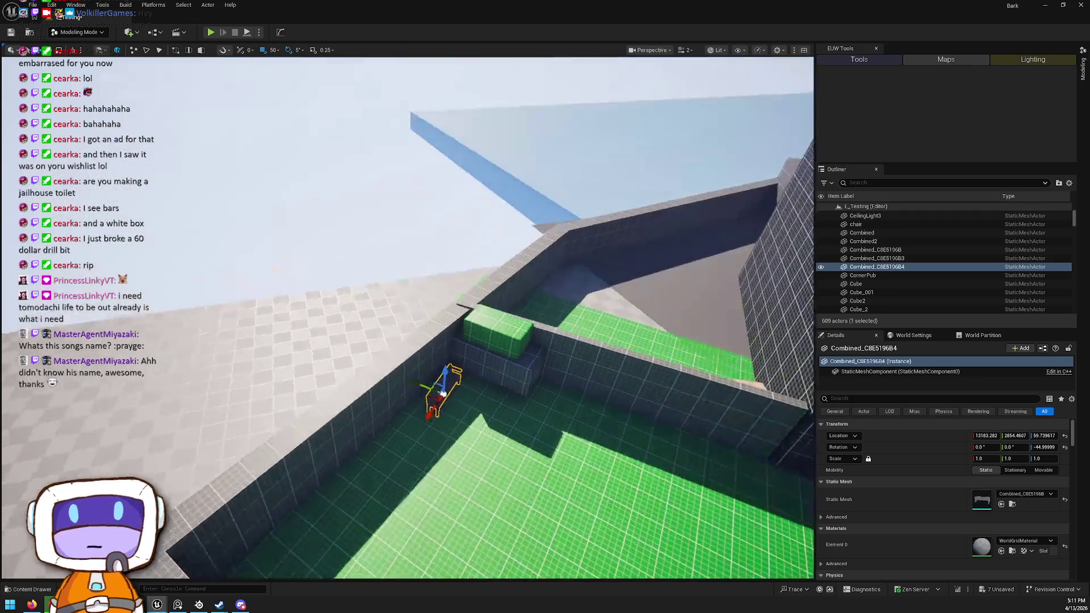
left_click_drag(415, 318, 415, 267)
left_click_drag(443, 204, 458, 199)
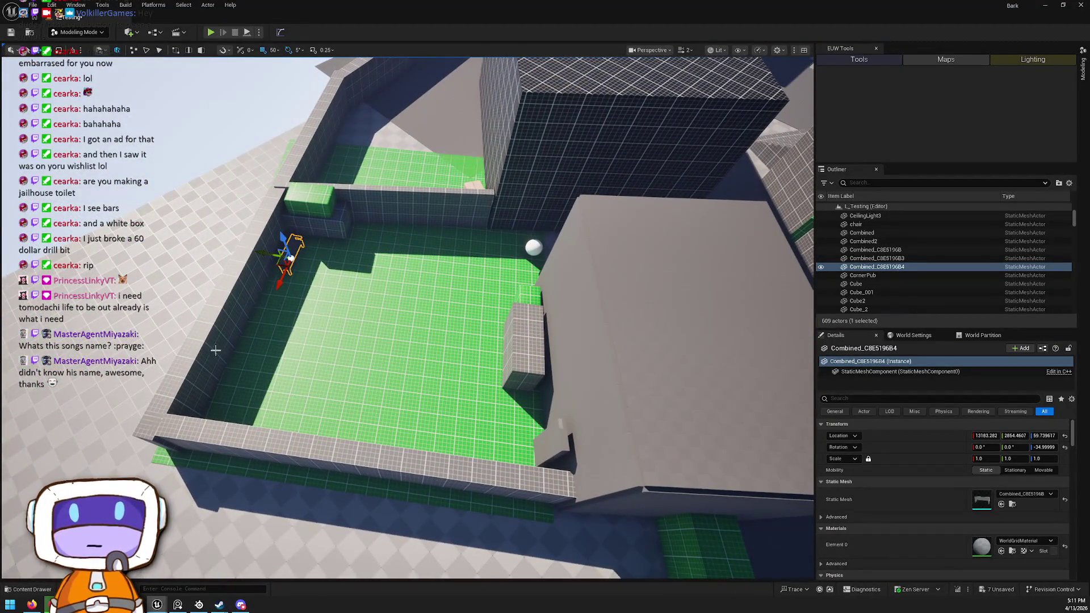
left_click(236, 340)
left_click_drag(366, 131, 341, 138)
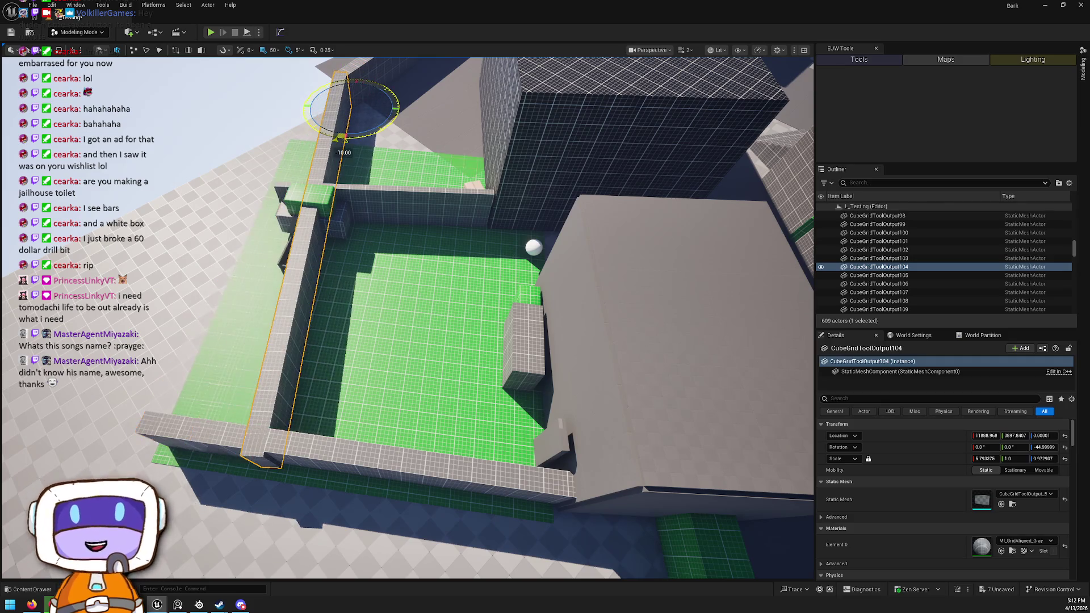
Move the bench and green block together to a new spot beside the rotated wall
left_click_drag(361, 210, 387, 343)
left_click(401, 348, "ctrl")
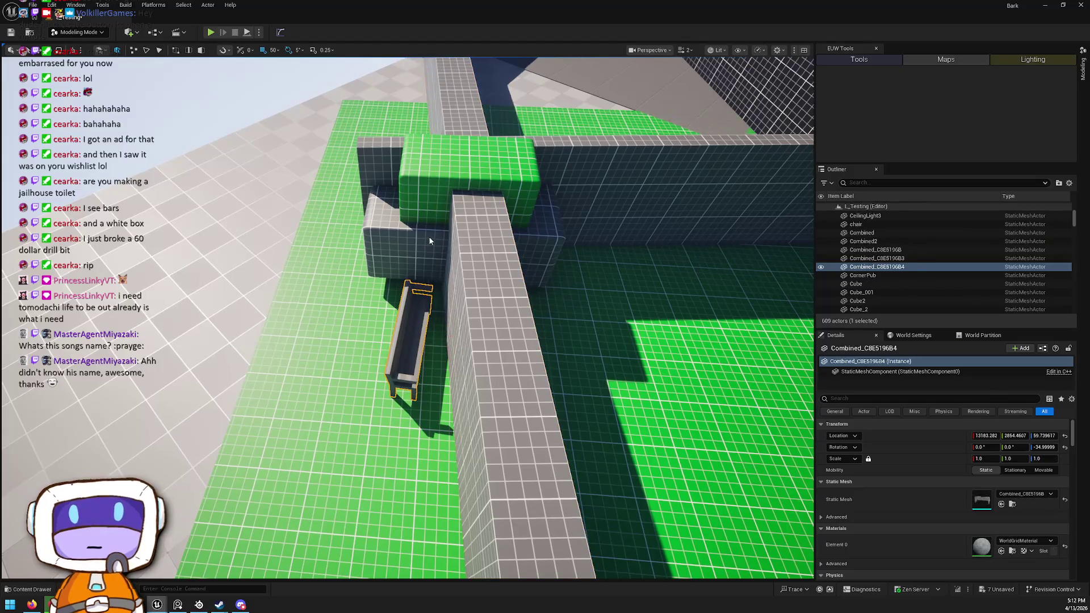
left_click(500, 187, "ctrl")
left_click_drag(500, 188, 435, 202)
key("w")
mouse_move(280, 173)
left_mouse_down()
mouse_move(380, 200)
mouse_move(368, 198)
left_mouse_up()
key("Escape")
Select the tall green cube and a second green cube over the green floor
left_click_drag(467, 305, 310, 278)
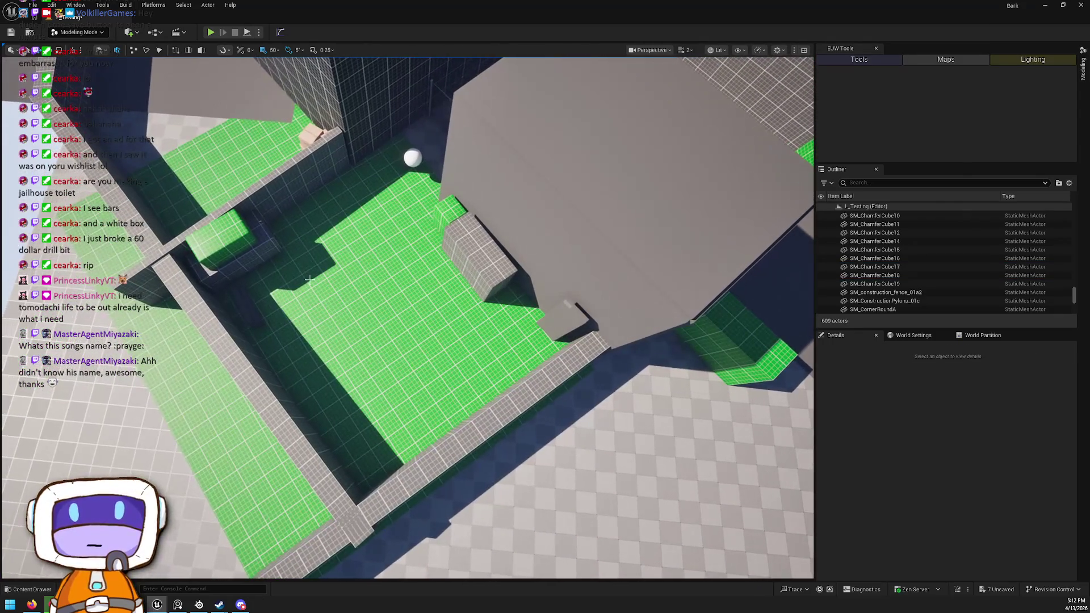
mouse_move(423, 326)
left_mouse_down()
mouse_move(594, 184)
mouse_move(521, 263)
mouse_move(466, 284)
mouse_move(635, 222)
mouse_move(233, 363)
mouse_move(240, 359)
left_mouse_up()
left_click(593, 185)
left_click(520, 263, "ctrl")
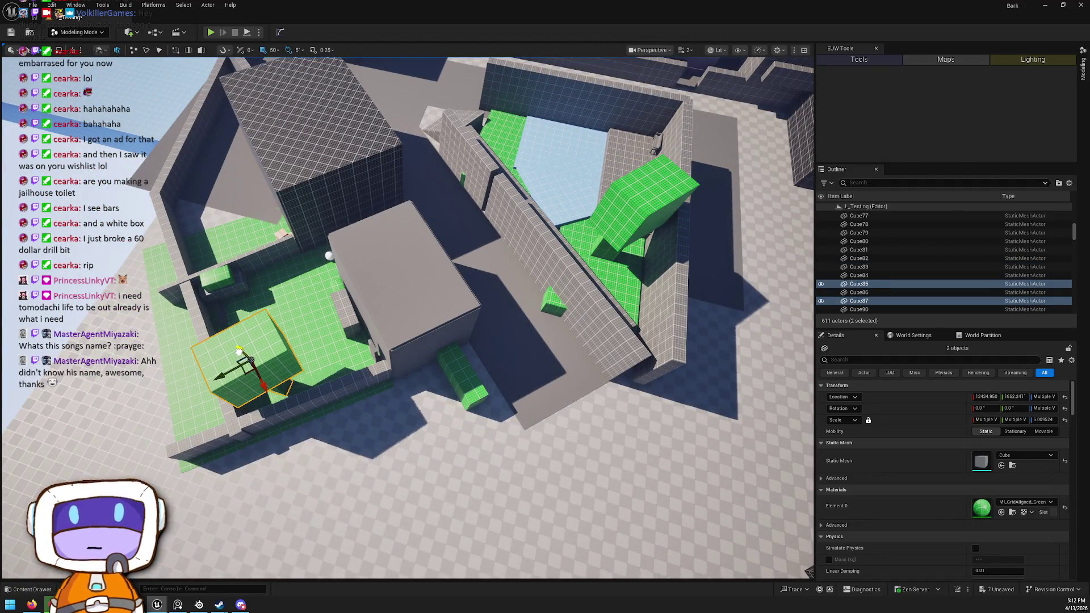
Stretch the thin wall to about three times its length and rotate it up-left
key("Escape")
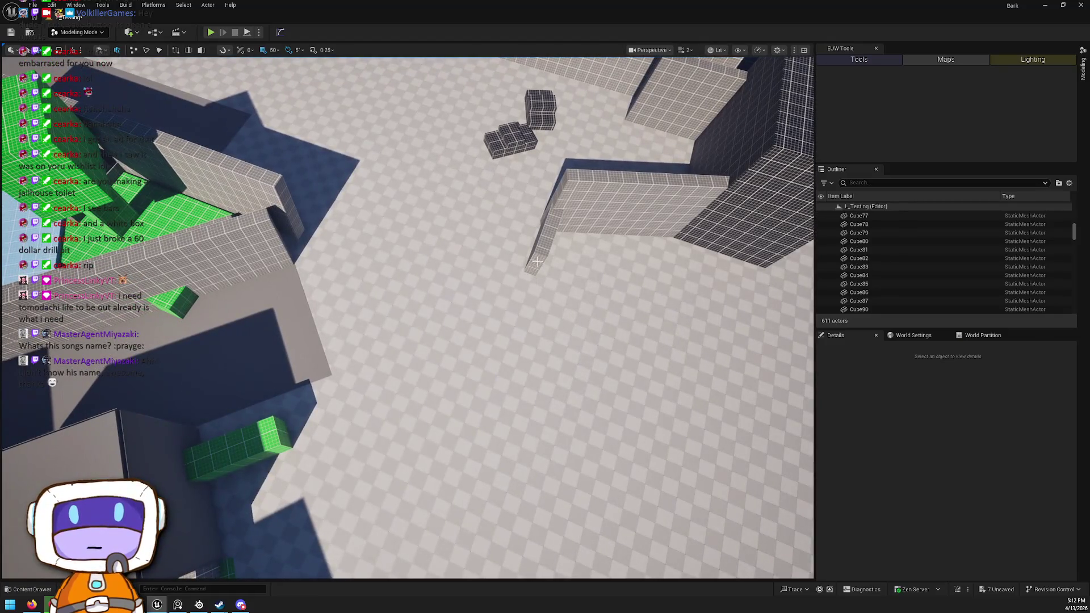
left_click(552, 256)
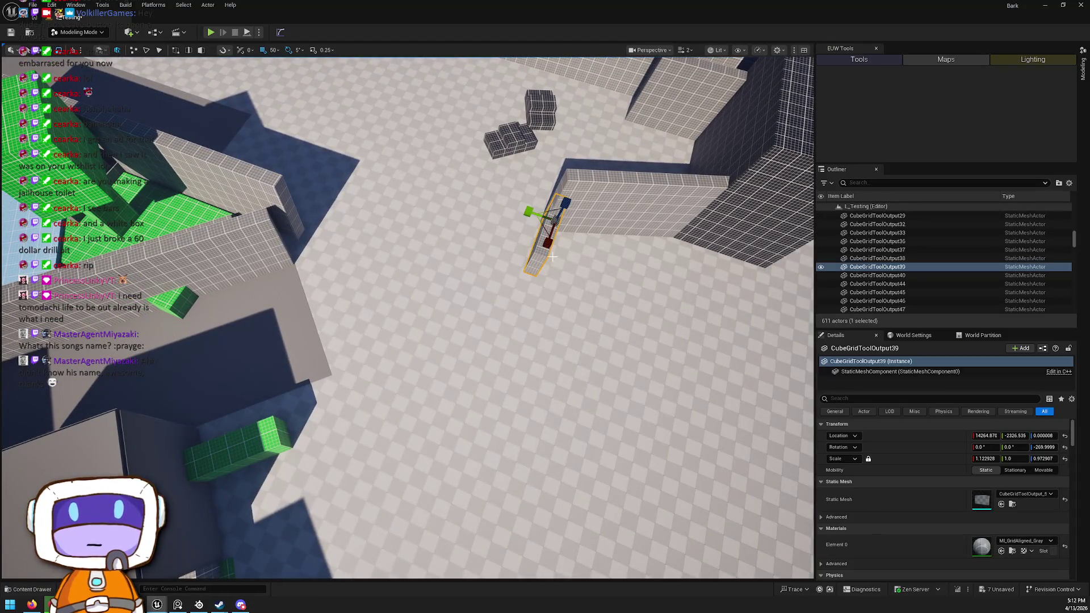
left_click_drag(548, 243, 511, 341)
key("e")
mouse_move(545, 253)
left_mouse_down()
mouse_move(523, 260)
mouse_move(548, 261)
mouse_move(450, 357)
mouse_move(423, 315)
left_mouse_up()
key("w")
scroll(545, 252, "up", 1)
Rotate the copied wall nearly horizontal and slide it to join the first wall
key("e")
mouse_move(441, 392)
left_mouse_down()
mouse_move(400, 391)
mouse_move(415, 390)
left_mouse_up()
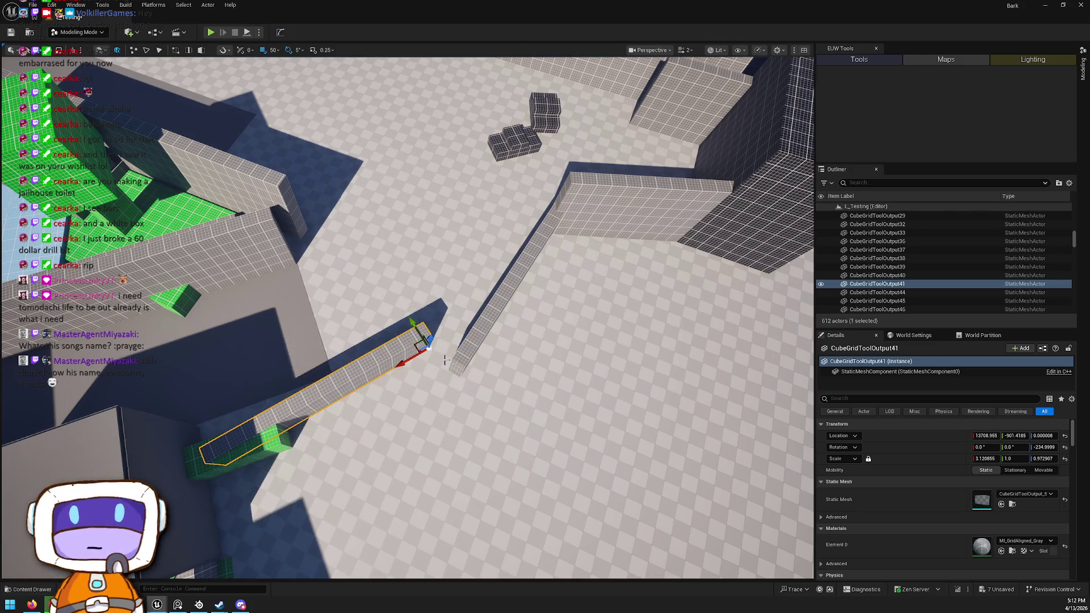
left_click_drag(417, 324, 447, 360)
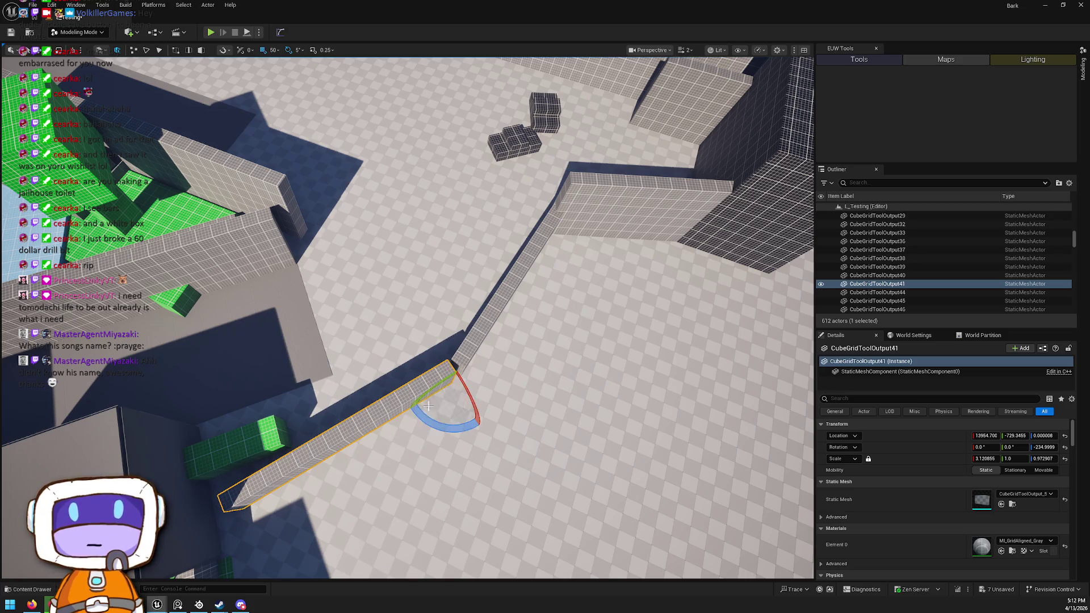
key("Escape")
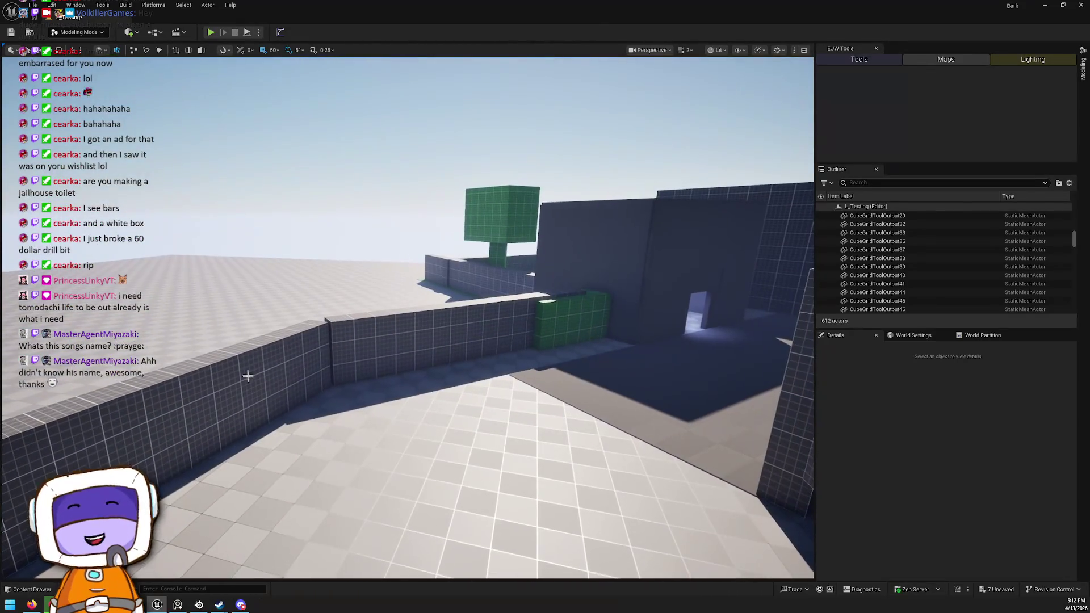
left_click(331, 340)
left_click(365, 330, "ctrl")
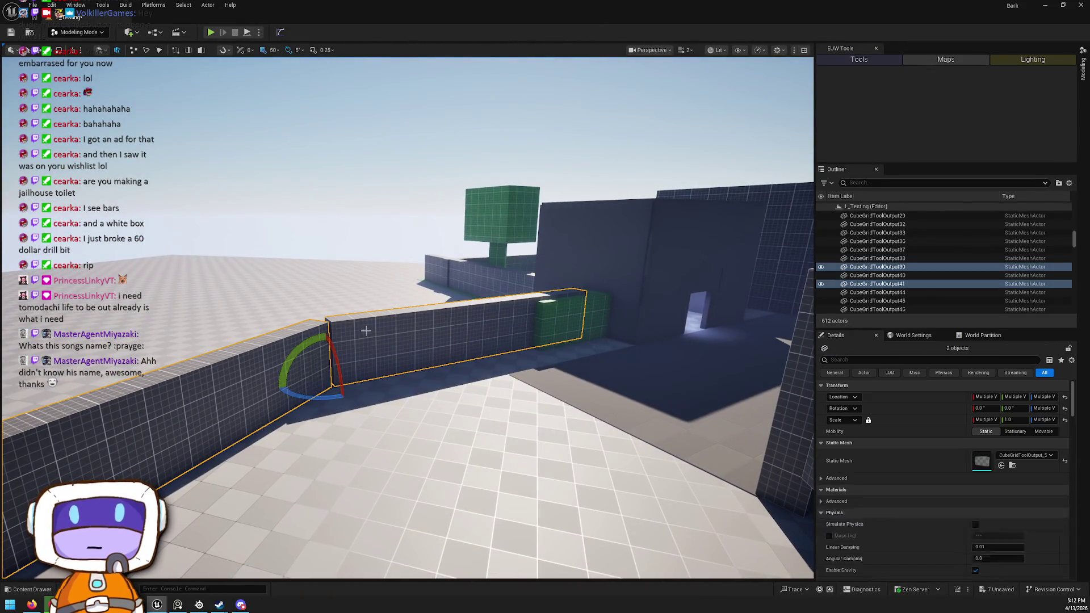
mouse_move(330, 345)
left_mouse_down()
mouse_move(322, 372)
mouse_move(318, 361)
left_mouse_up()
key("Escape")
Lengthen floor plane Rectangle88 along its long side to about 2.48 scale
left_click_drag(265, 455, 265, 455)
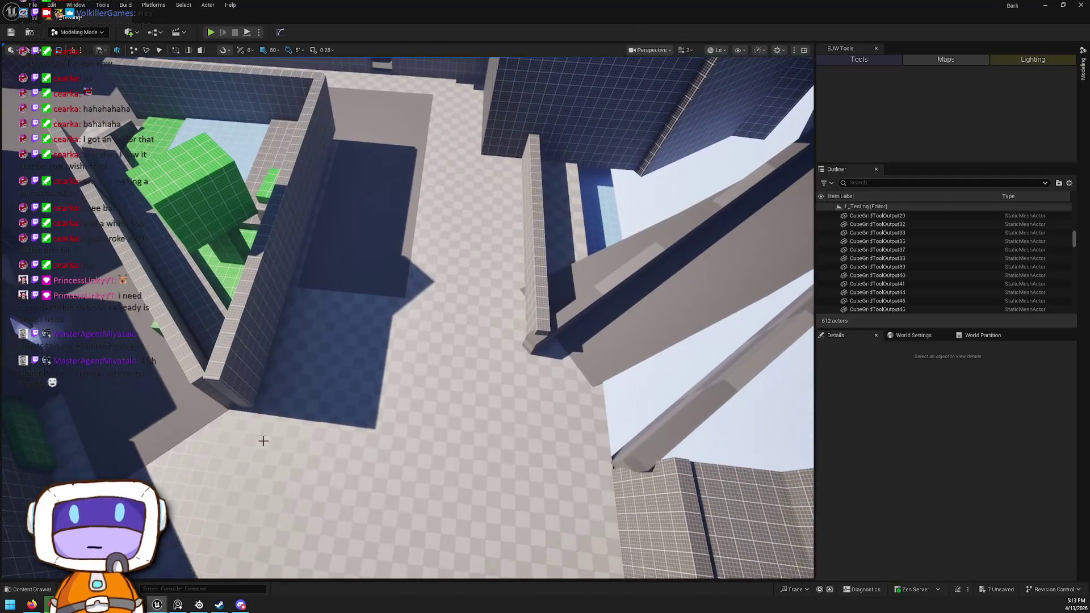
left_click(374, 181)
mouse_move(374, 181)
left_mouse_down()
mouse_move(388, 134)
mouse_move(341, 340)
mouse_move(294, 284)
mouse_move(289, 300)
left_mouse_up()
left_click_drag(347, 322, 348, 306)
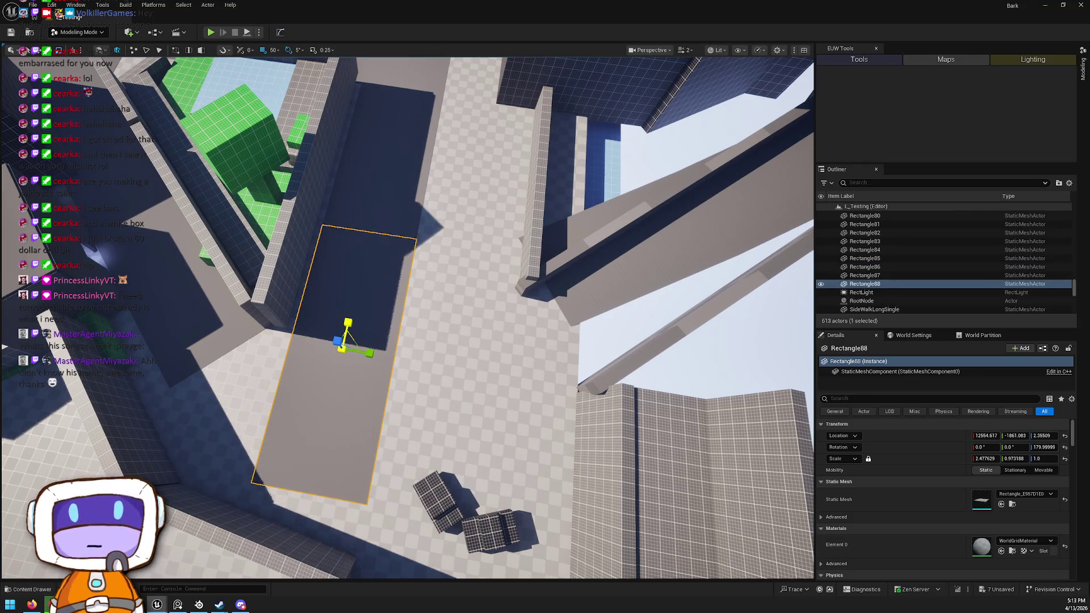
Duplicate the neighbouring floor plane and shift the copy into place
left_click(206, 299)
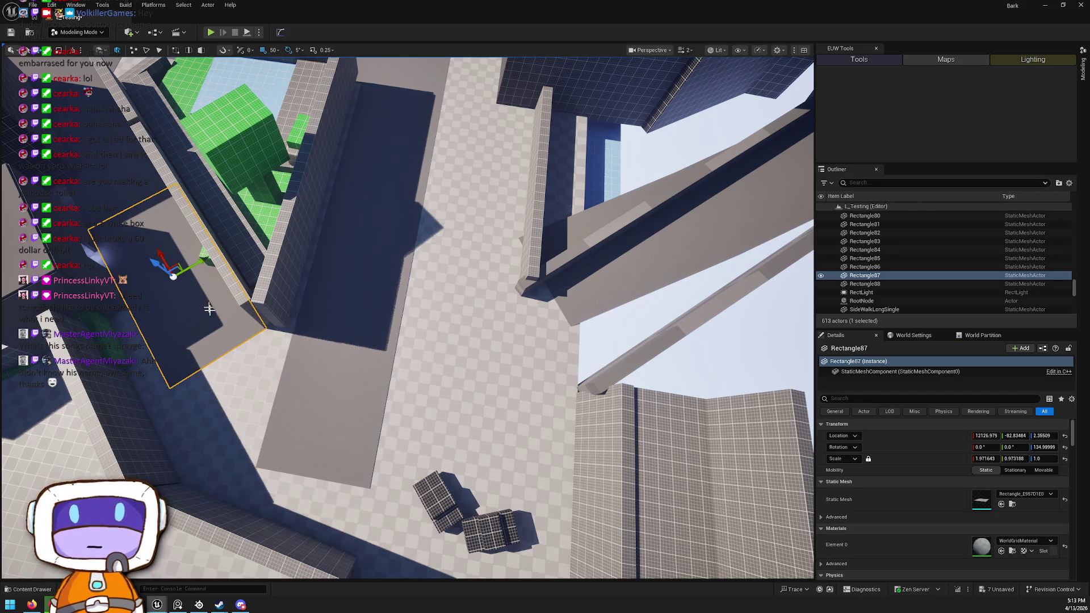
mouse_move(173, 277)
left_mouse_down("alt")
mouse_move(275, 468)
mouse_move(226, 421)
mouse_move(240, 408)
mouse_move(227, 415)
left_mouse_up("alt")
mouse_move(263, 451)
left_mouse_down()
mouse_move(286, 392)
mouse_move(307, 442)
mouse_move(356, 462)
mouse_move(331, 507)
mouse_move(309, 511)
mouse_move(456, 507)
mouse_move(253, 253)
left_mouse_up()
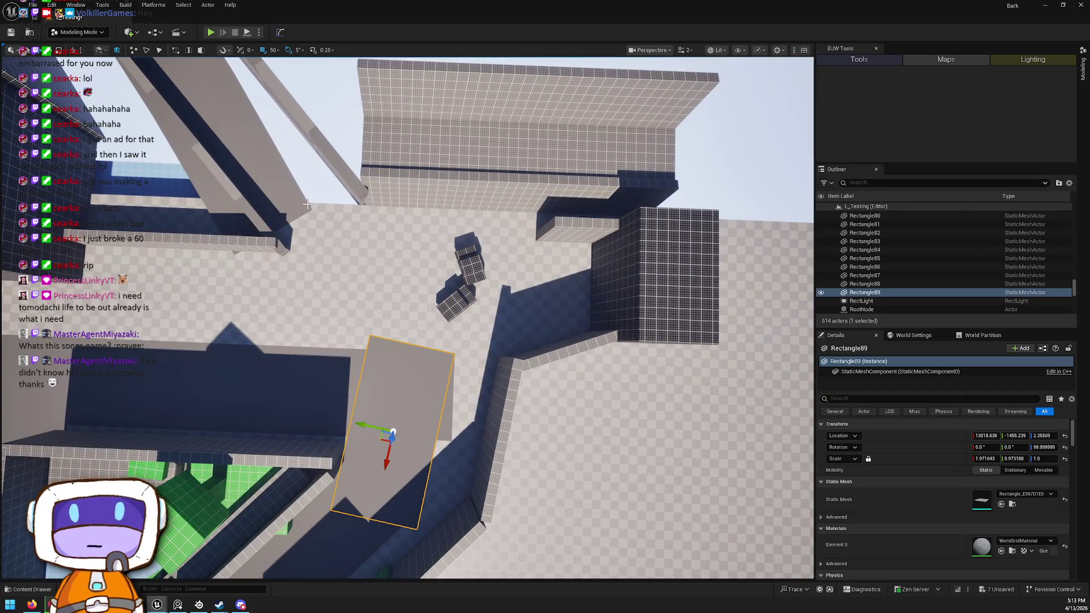
Add another floor plane copy rotated to 90 degrees and slide it along the street
mouse_move(386, 439)
left_mouse_down()
mouse_move(287, 291)
mouse_move(325, 314)
left_mouse_up()
left_click_drag(306, 354, 324, 360)
key("w")
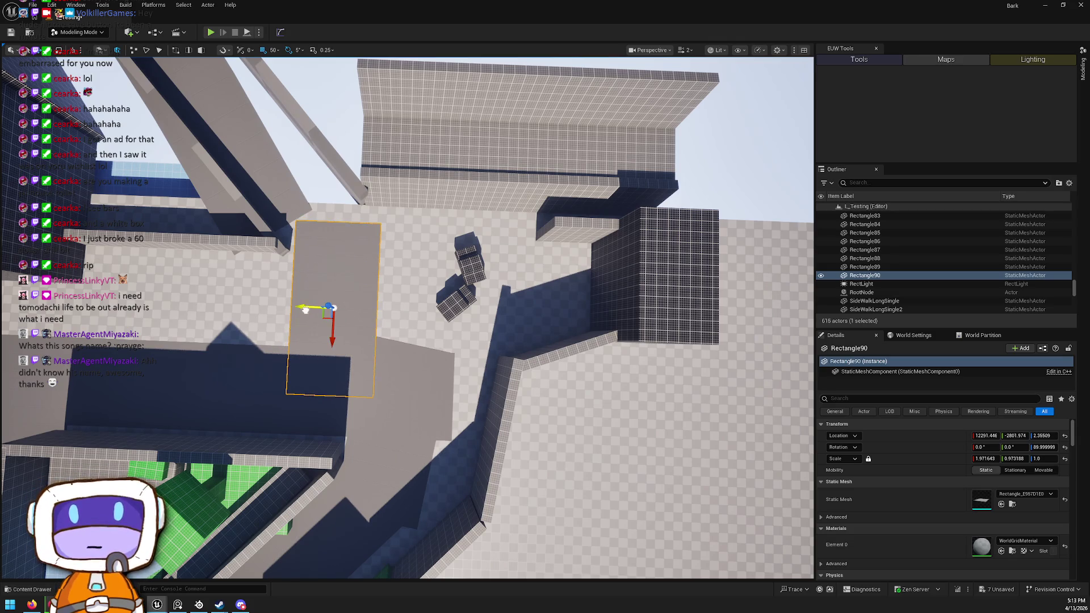
left_click_drag(299, 307, 293, 309)
mouse_move(329, 344)
left_mouse_down()
mouse_move(328, 285)
mouse_move(363, 233)
mouse_move(375, 258)
left_mouse_up()
left_click_drag(407, 368, 407, 368)
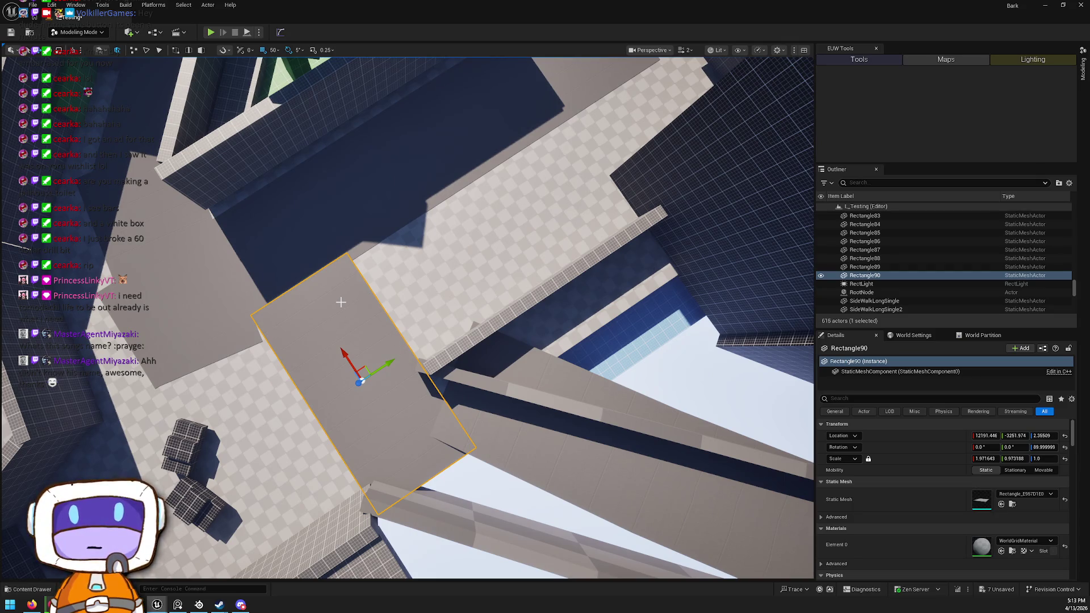
left_click_drag(259, 256, 259, 256)
left_click_drag(285, 303, 442, 269)
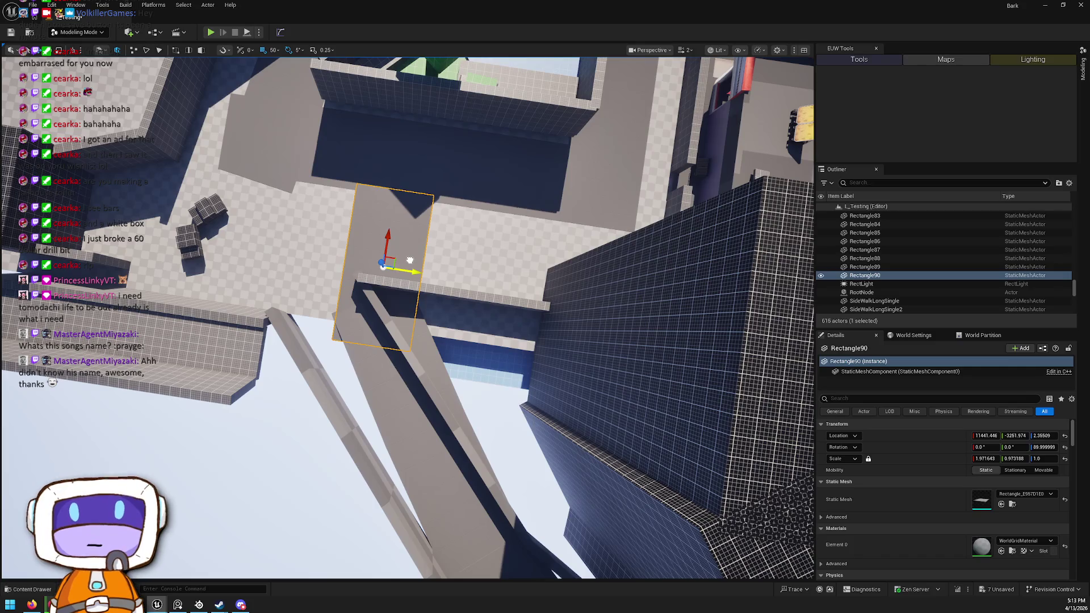
Frame spline wall BP_SplineTool3 and drag its end point to reshape the wall
left_click(286, 334)
key("f")
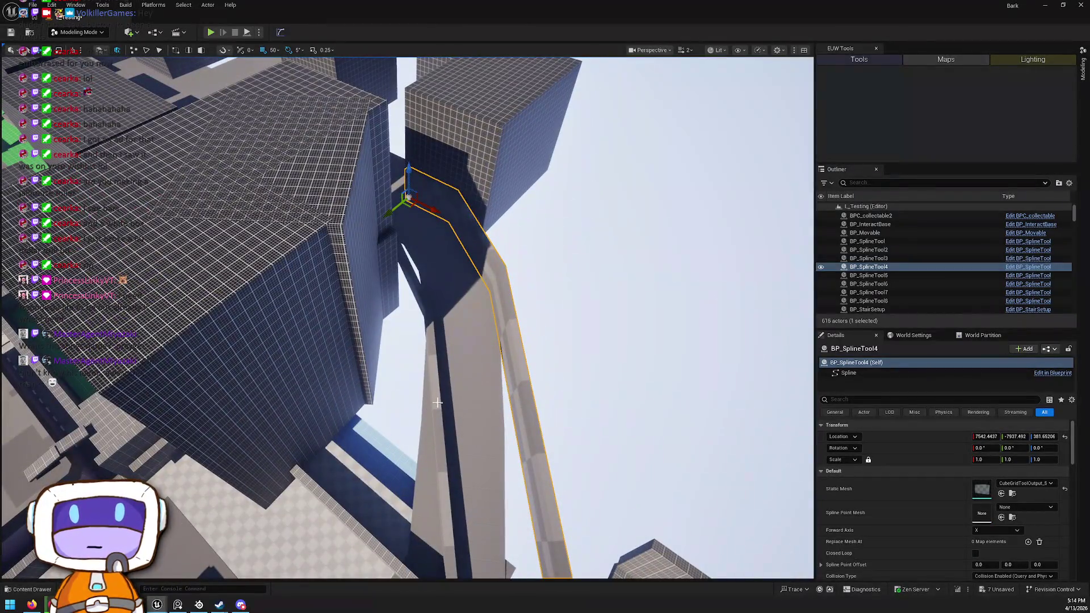
left_click(404, 419)
key("f")
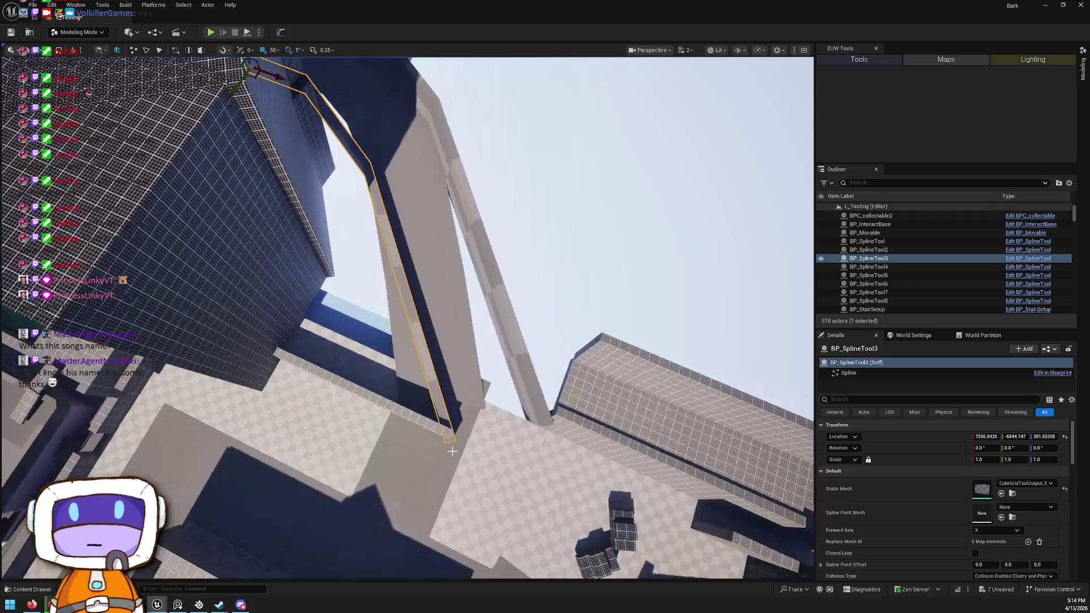
left_click(445, 427)
left_click(446, 427)
key("f")
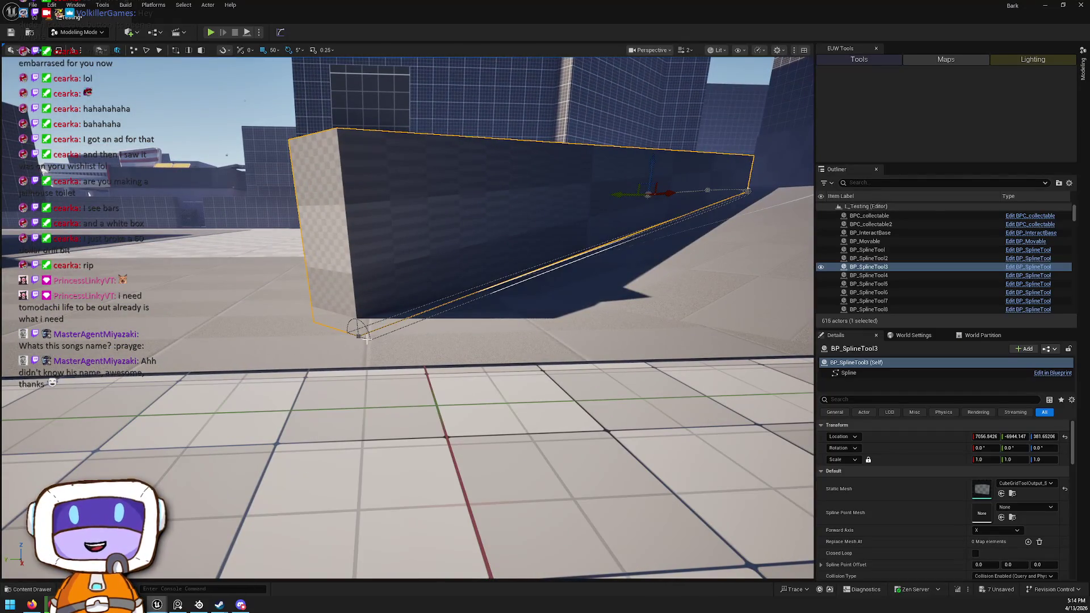
left_click(359, 337)
key("f")
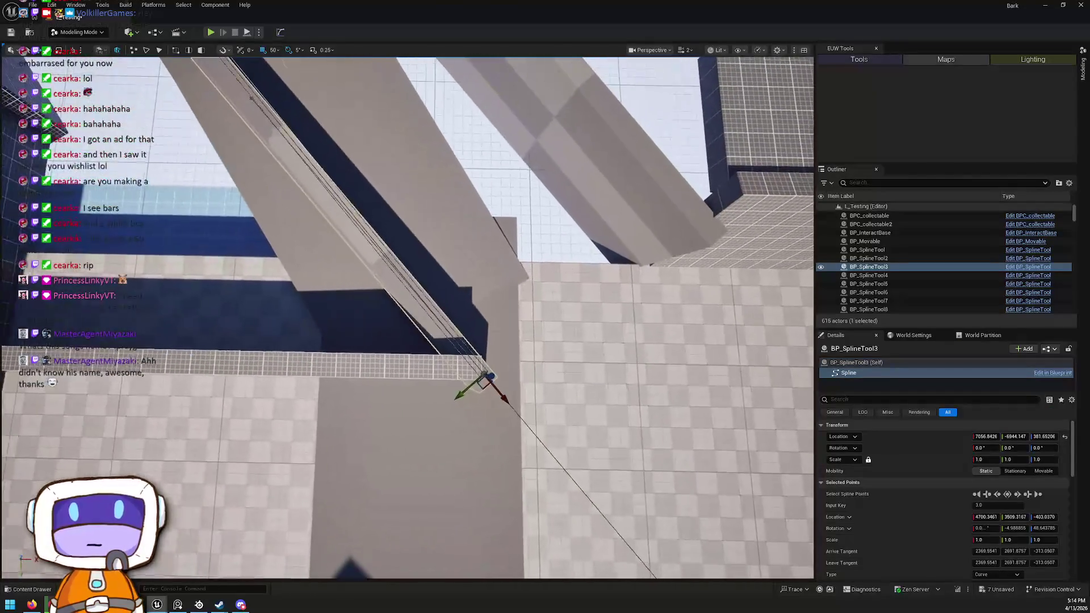
left_click_drag(481, 379, 250, 302)
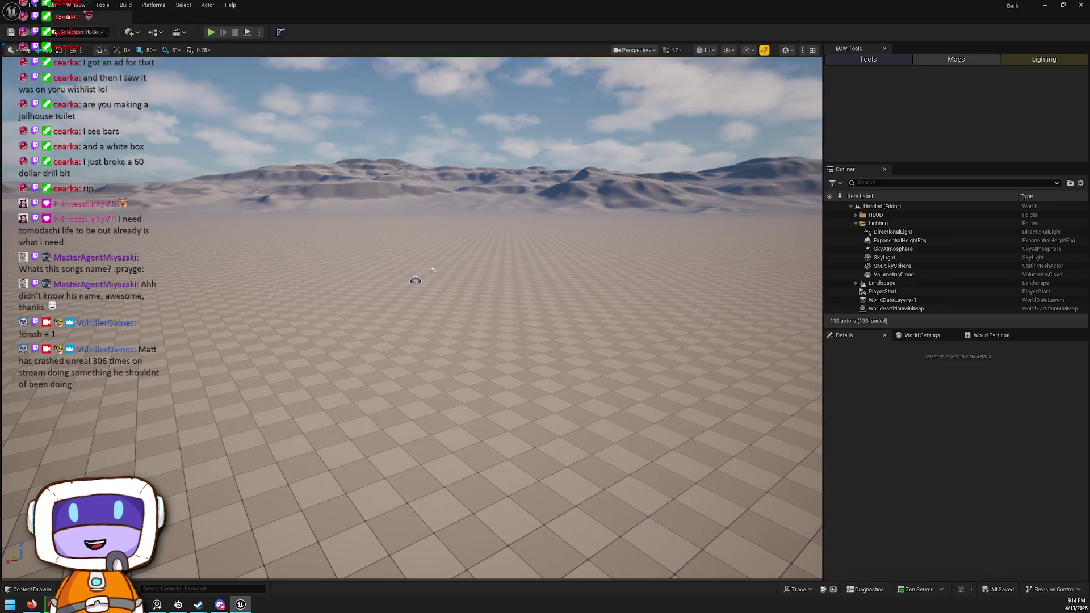
Open the L_Testing level from the Scenes folder in the Content Drawer
left_click(24, 548)
left_click(28, 590)
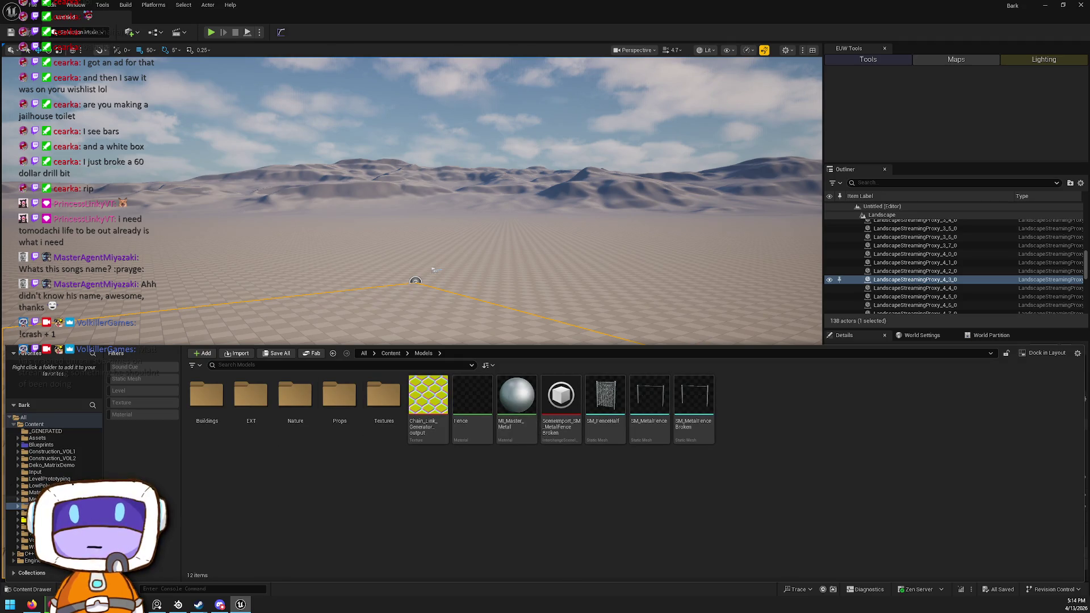
left_click(25, 520)
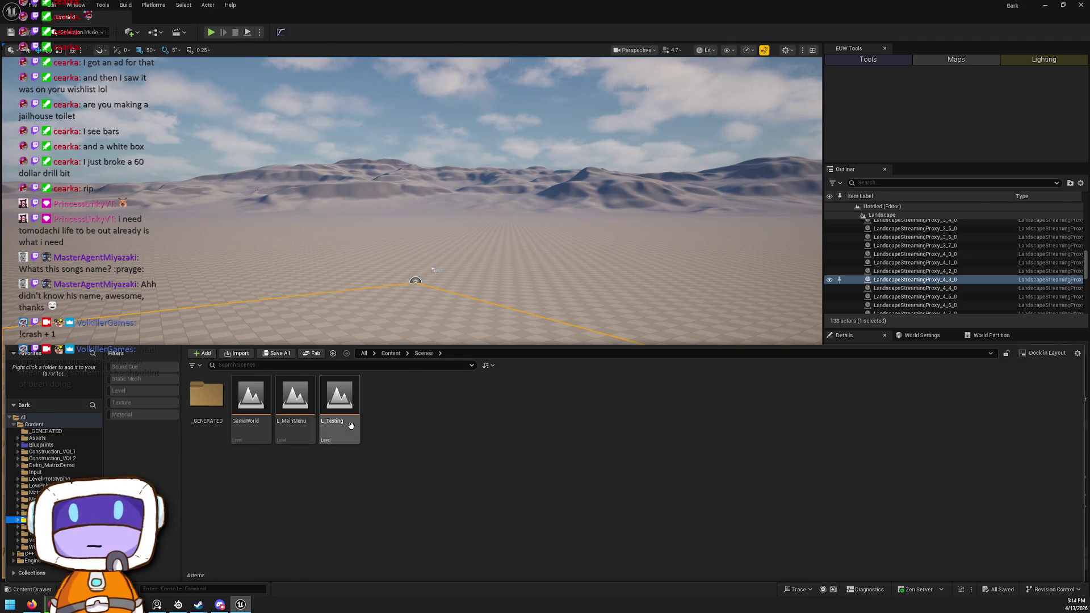
double_click(352, 431)
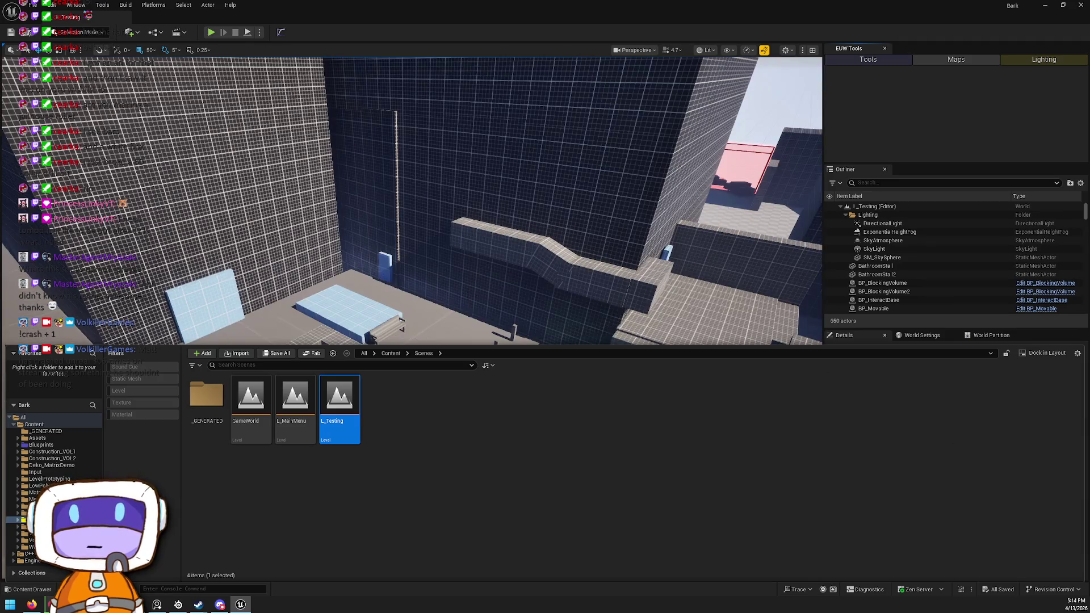
View L_Testing from overhead, then close Unreal Editor
left_click_drag(625, 397, 596, 386)
mouse_move(412, 318)
left_mouse_down()
mouse_move(398, 306)
mouse_move(392, 341)
mouse_move(409, 318)
mouse_move(401, 304)
left_mouse_up()
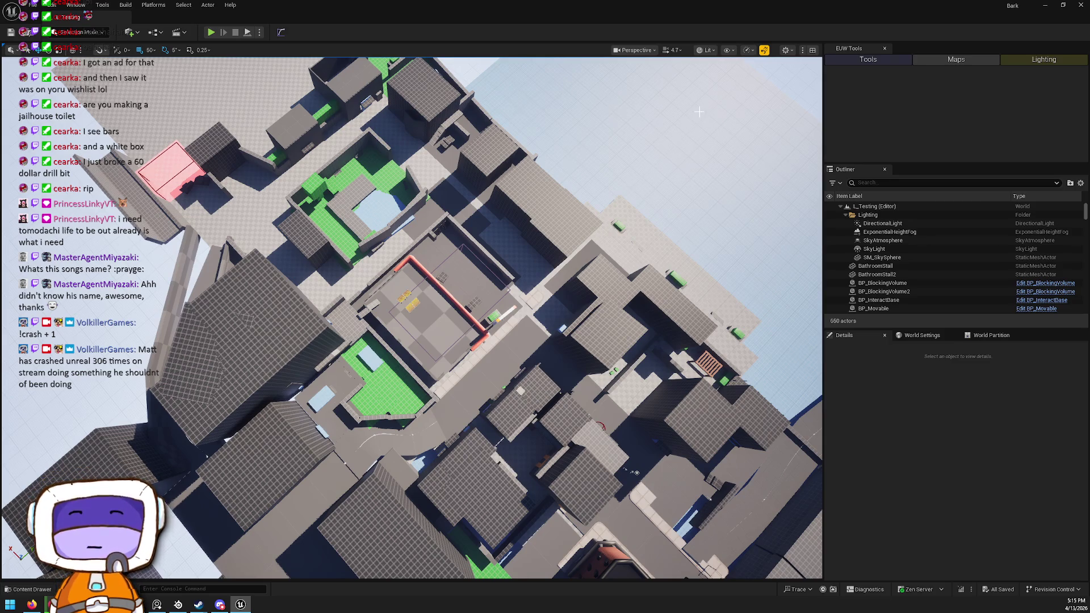
left_click(1081, 5)
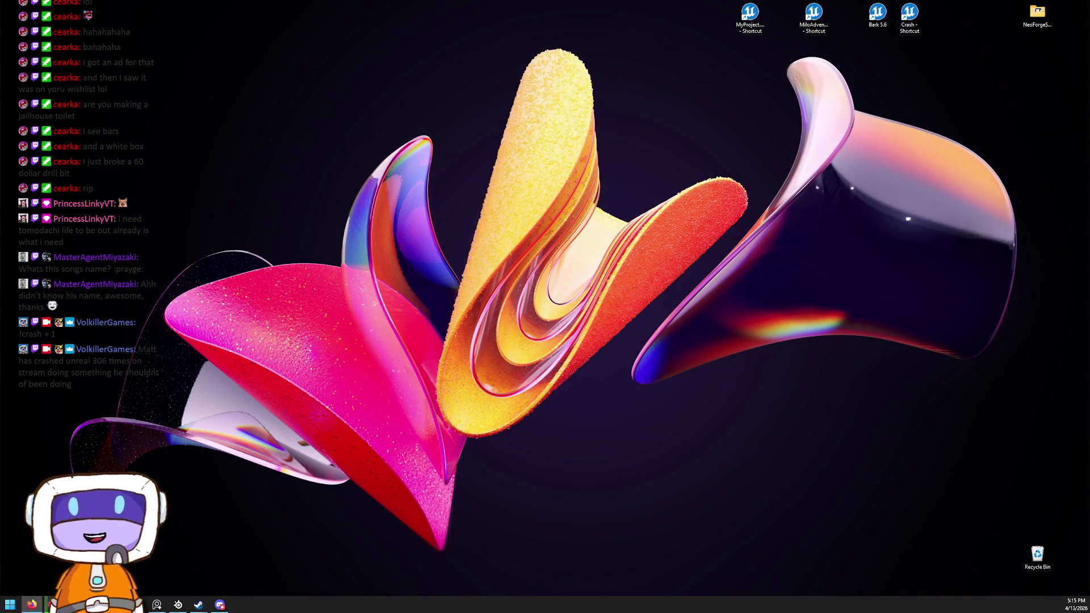
Launch File Explorer with Win+E and bring up the desktop context menu
key("super+e")
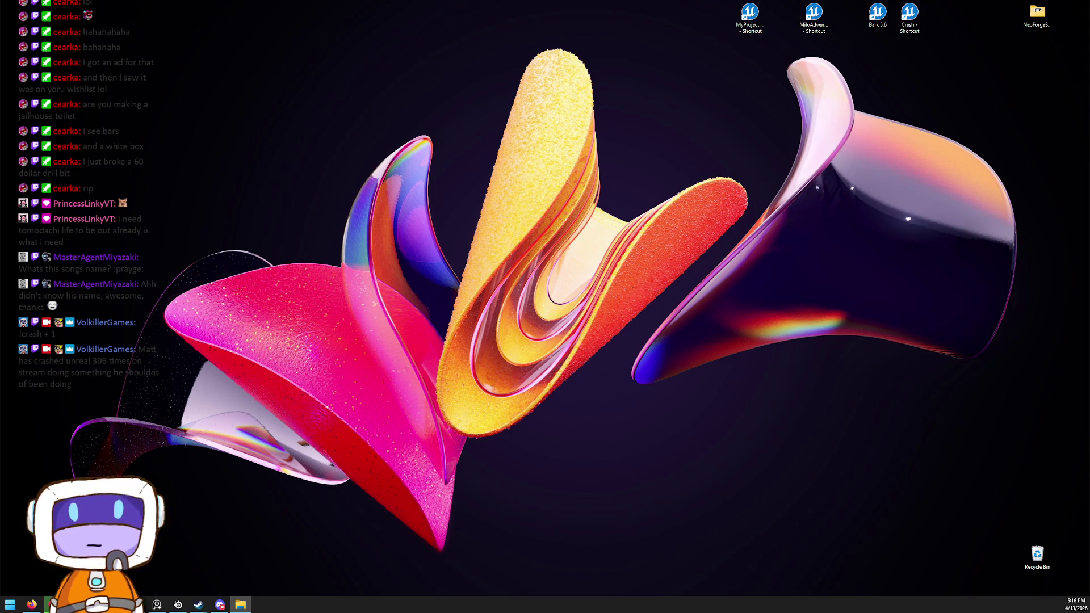
right_click(926, 395)
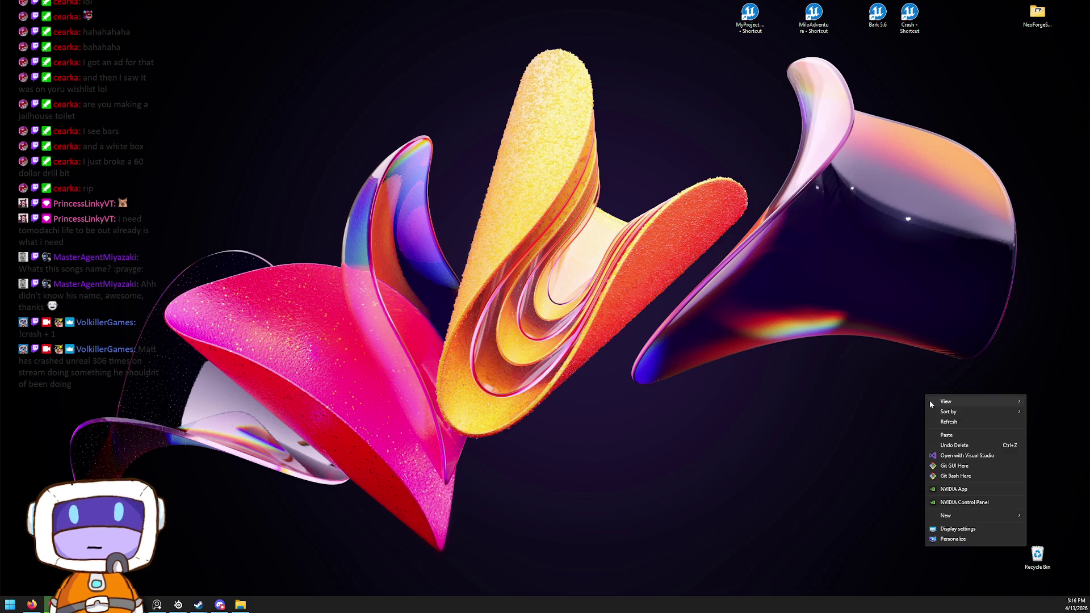
Undo Delete to restore the L_Testing file, then launch the Bark 5.6 project
left_click(954, 446)
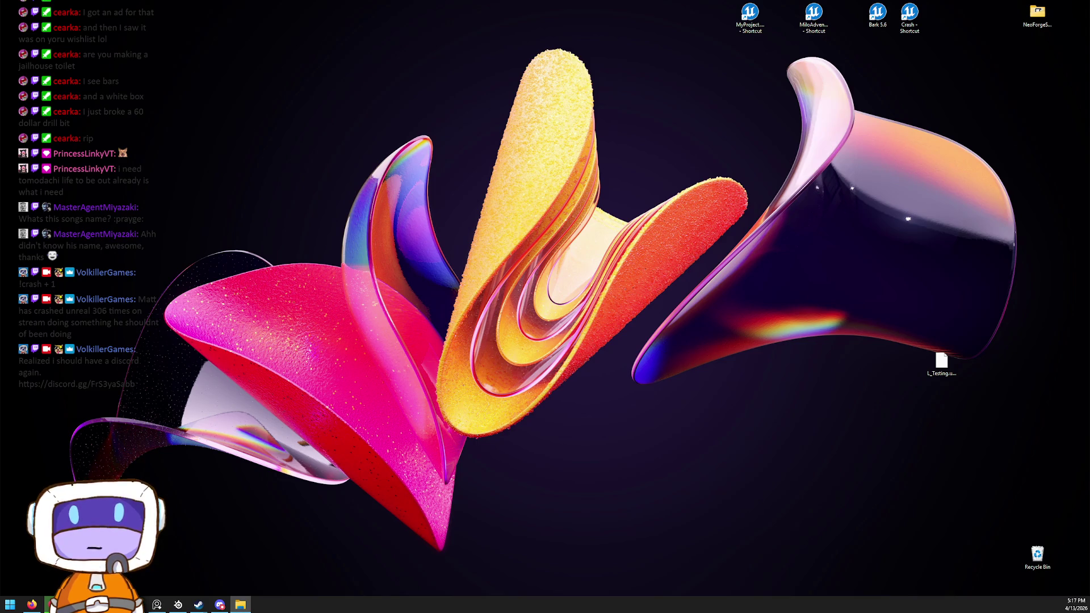
double_click(875, 17)
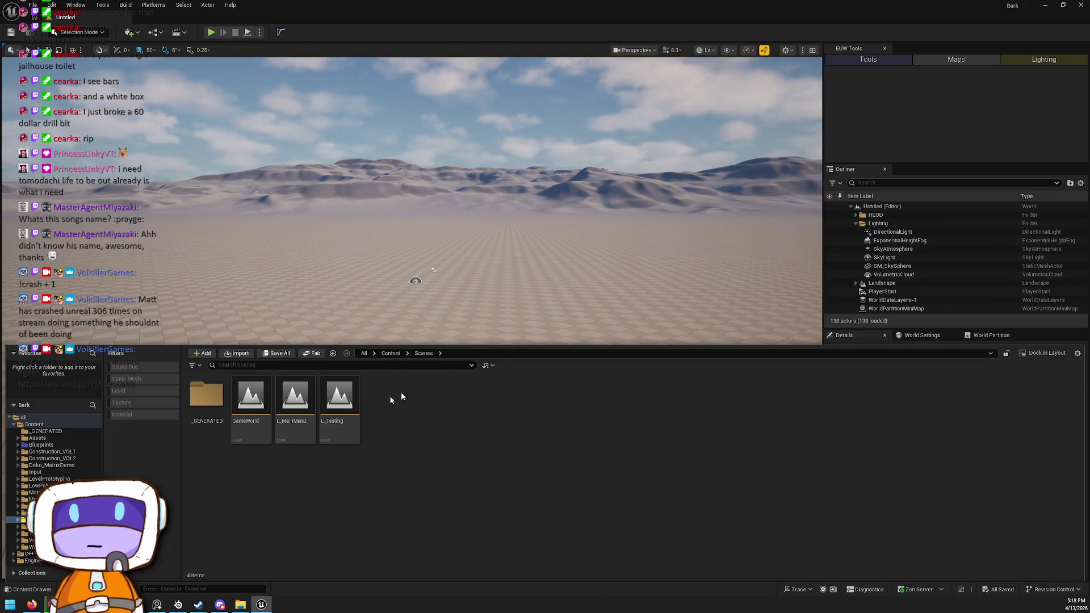
Open the L_Testing level from the Scenes folder
double_click(339, 397)
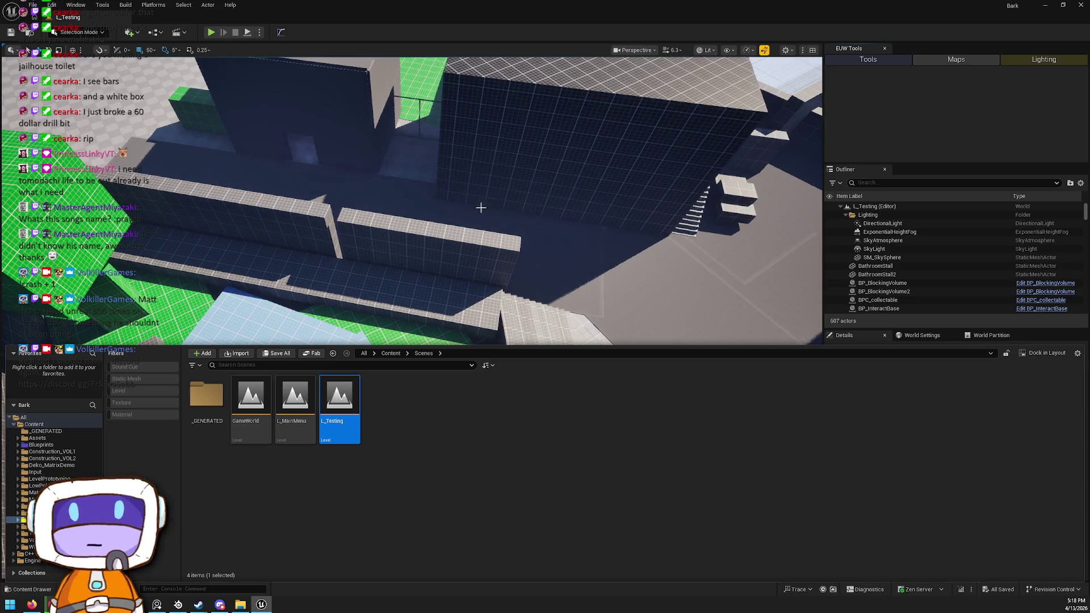
Fly to the green-floored courtyard and select the wall piece for rotation
left_click_drag(481, 208, 494, 312)
mouse_move(321, 160)
left_mouse_down()
mouse_move(322, 170)
mouse_move(311, 117)
mouse_move(332, 132)
left_mouse_up()
left_click(322, 161)
key("e")
Move the small green ChamferCube along the wall and toggle the Content Drawer
left_click(331, 215)
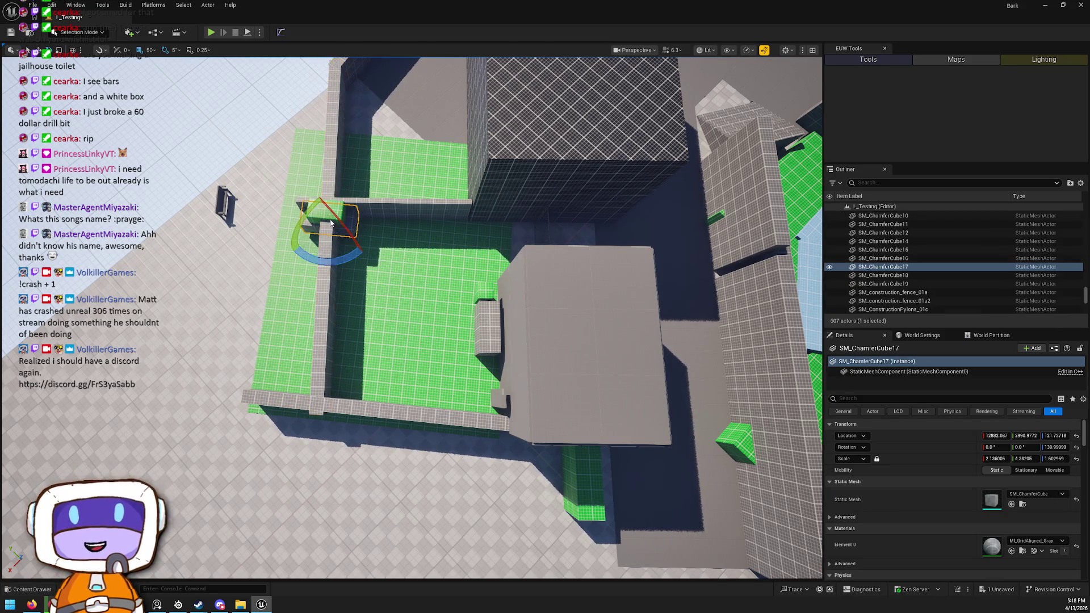
mouse_move(312, 213)
left_mouse_down()
mouse_move(360, 230)
mouse_move(336, 213)
left_mouse_up()
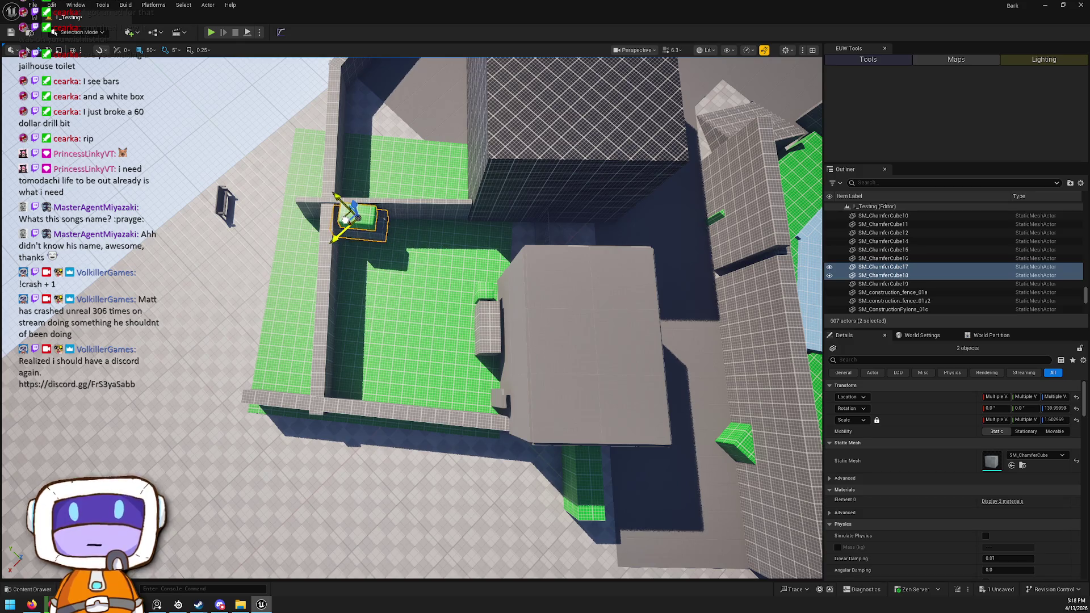
key("f")
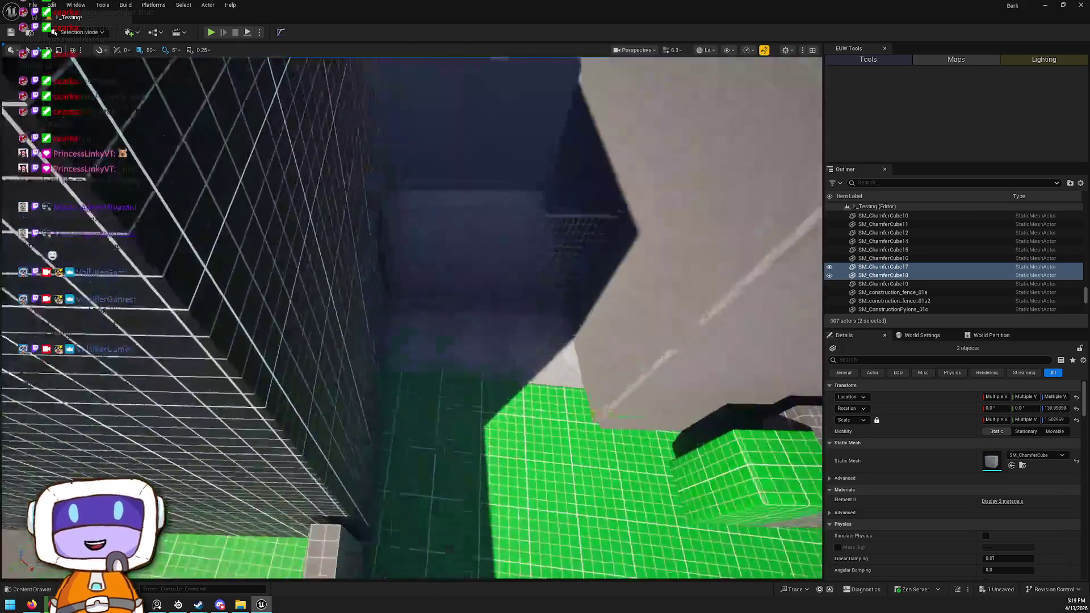
scroll(411, 318, "down", 8)
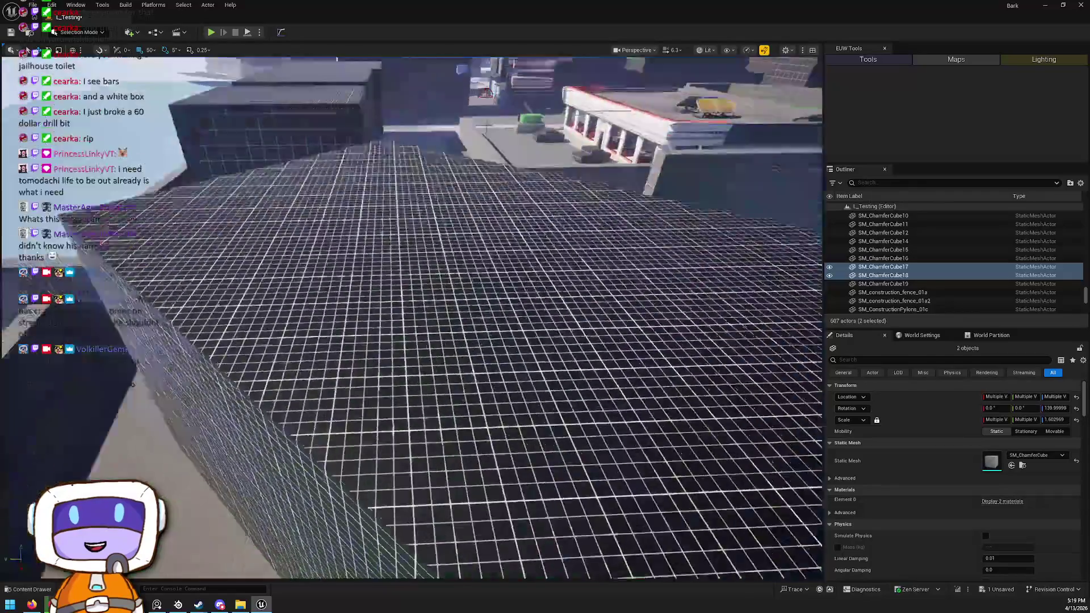
scroll(435, 261, "up", 2)
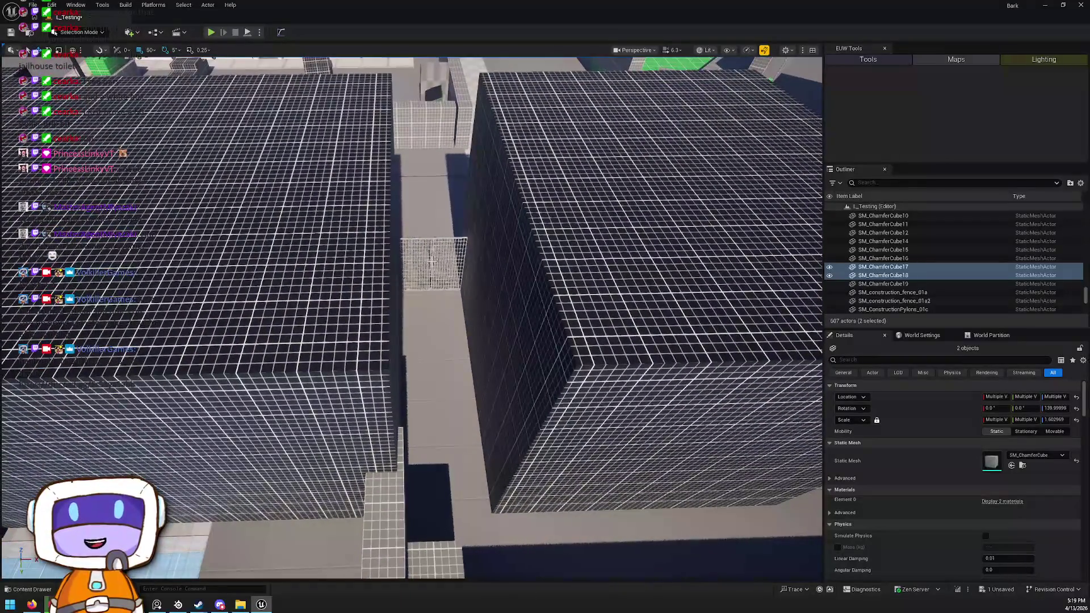
left_click(25, 589)
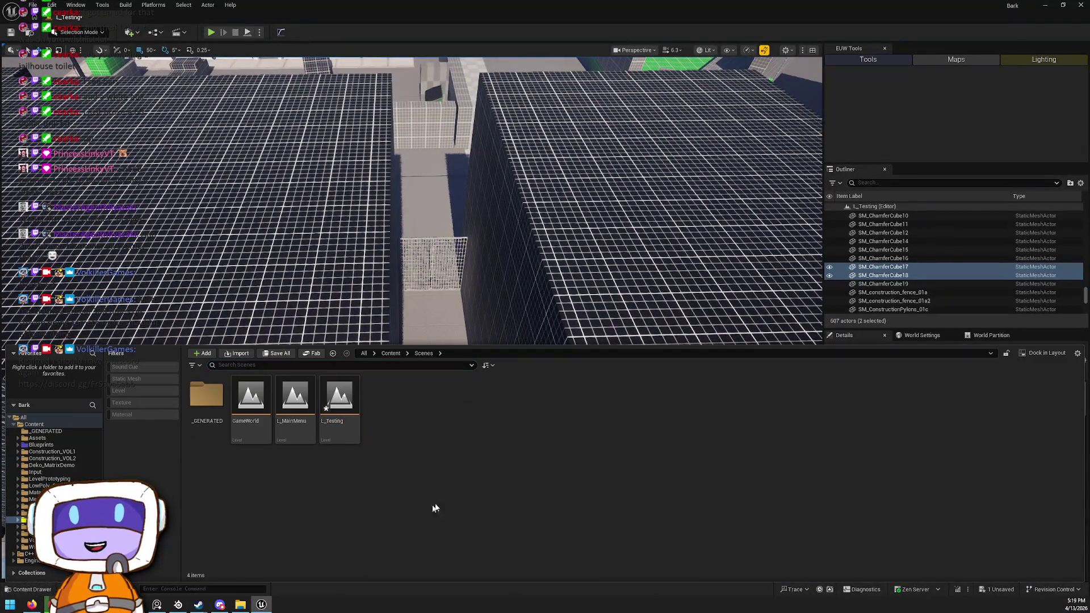
left_click(52, 5)
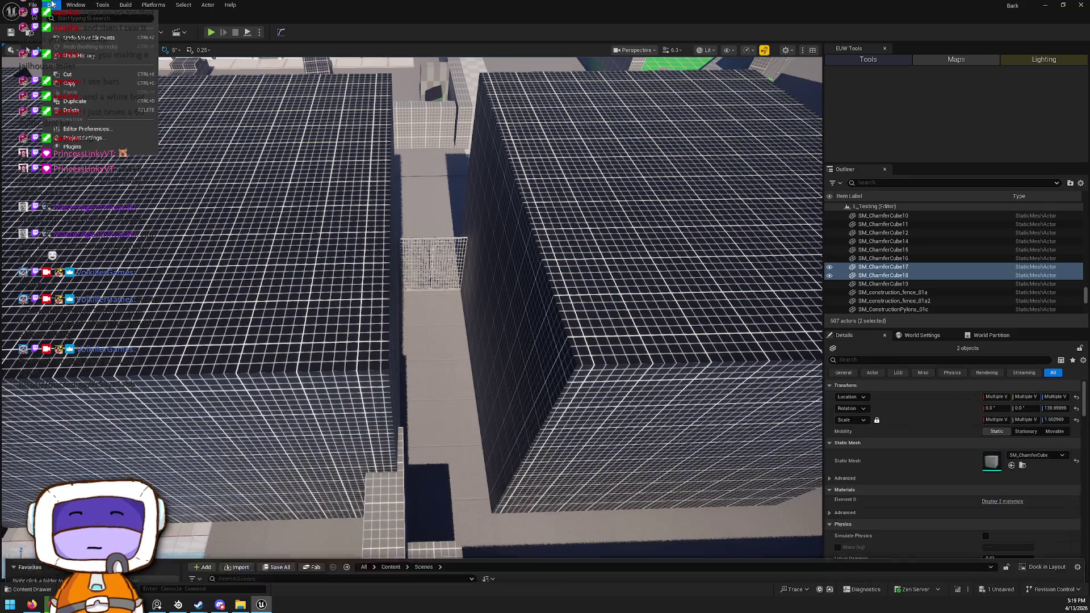
left_click(90, 136)
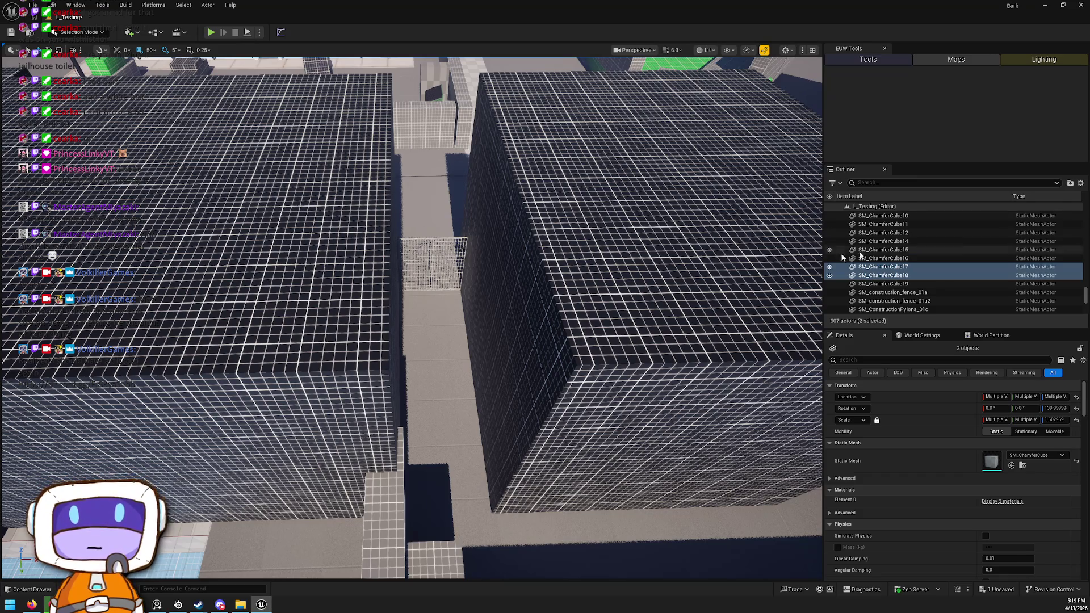
key("ctrl+space")
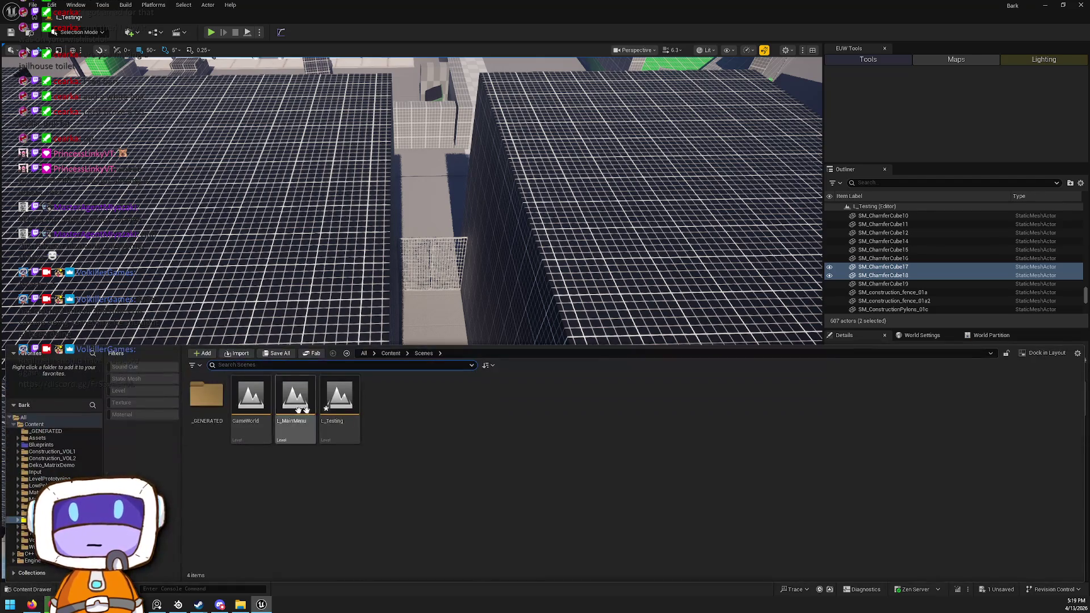
left_click(41, 445)
left_click(312, 412)
double_click(295, 400)
key("ctrl+space")
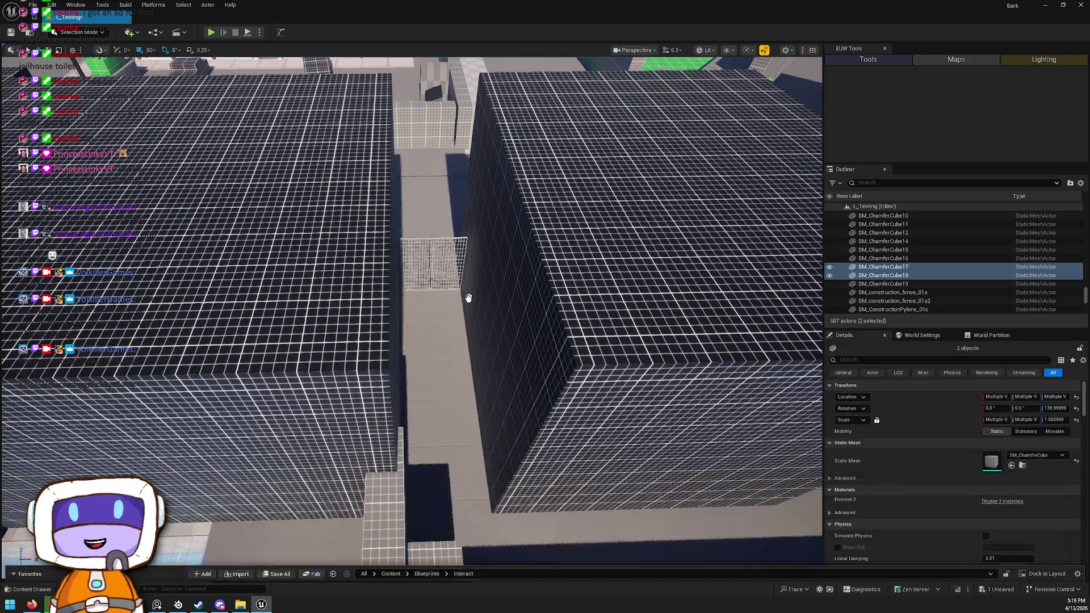
left_click_drag(432, 314, 441, 330)
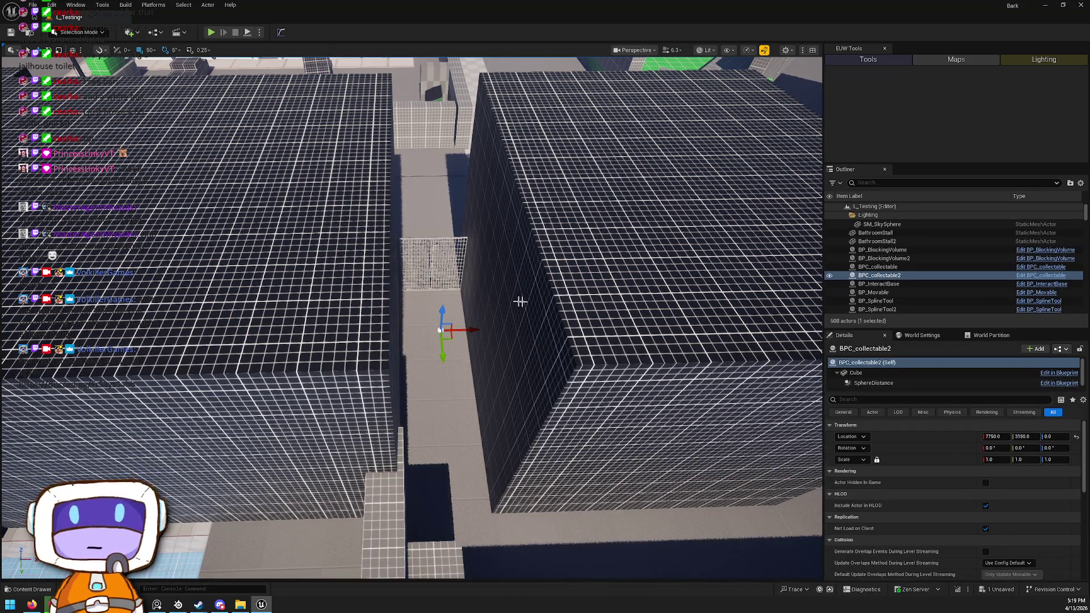
key("ctrl+z")
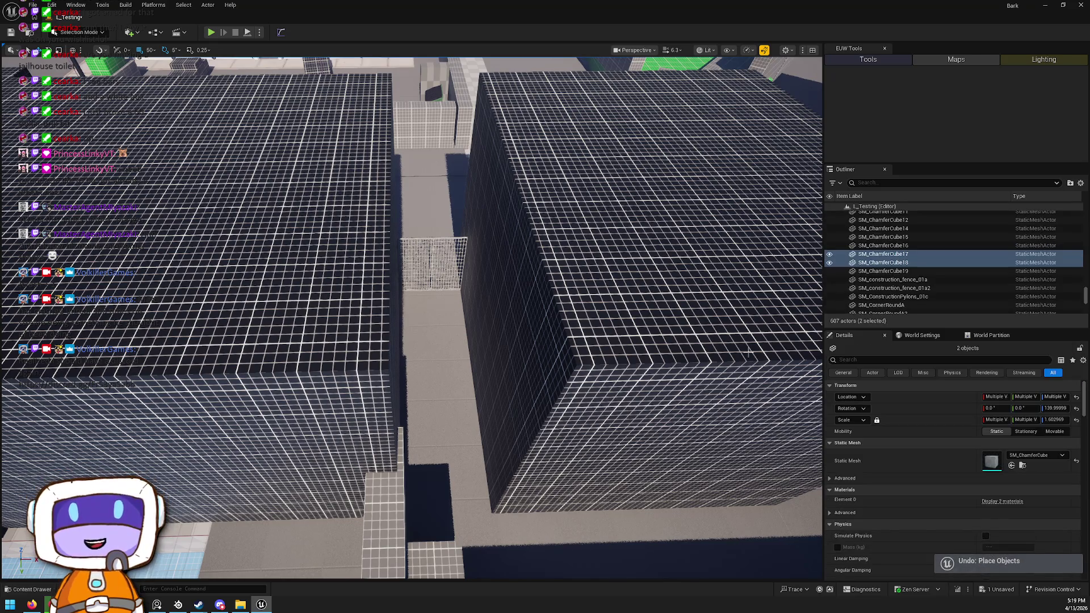
key("ctrl+space")
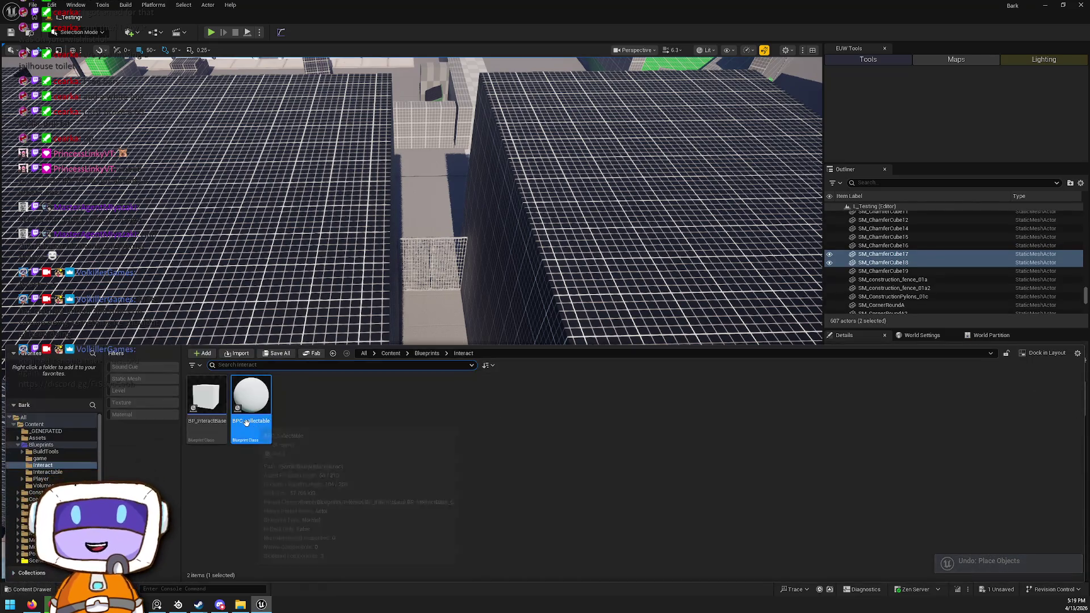
key("ctrl+space")
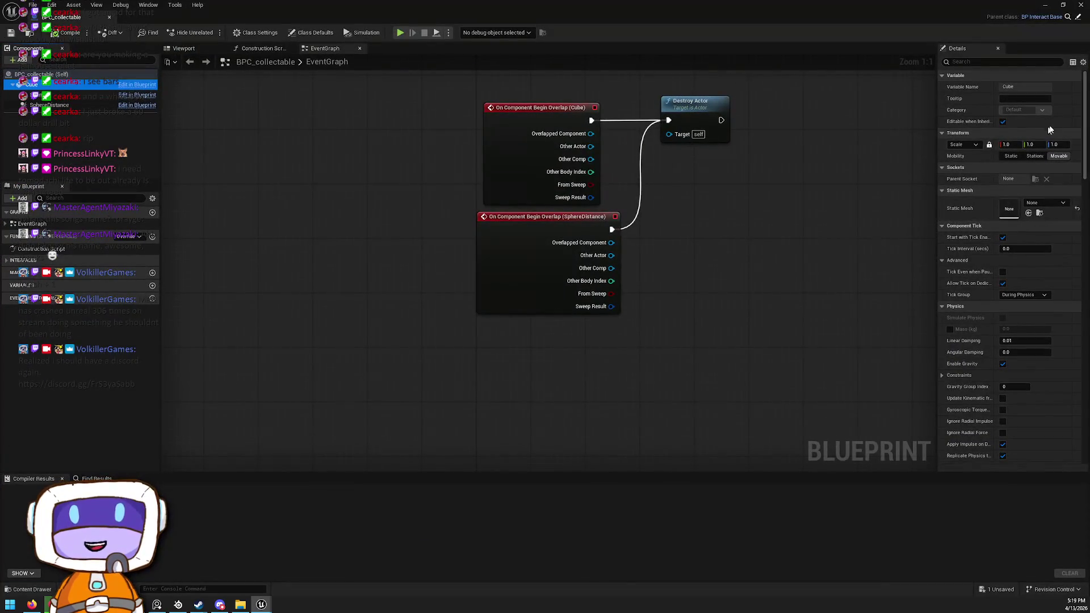
Browse the Cube's Static Mesh list, then shrink the BPC_collectable window to reveal the level
left_click(1047, 203)
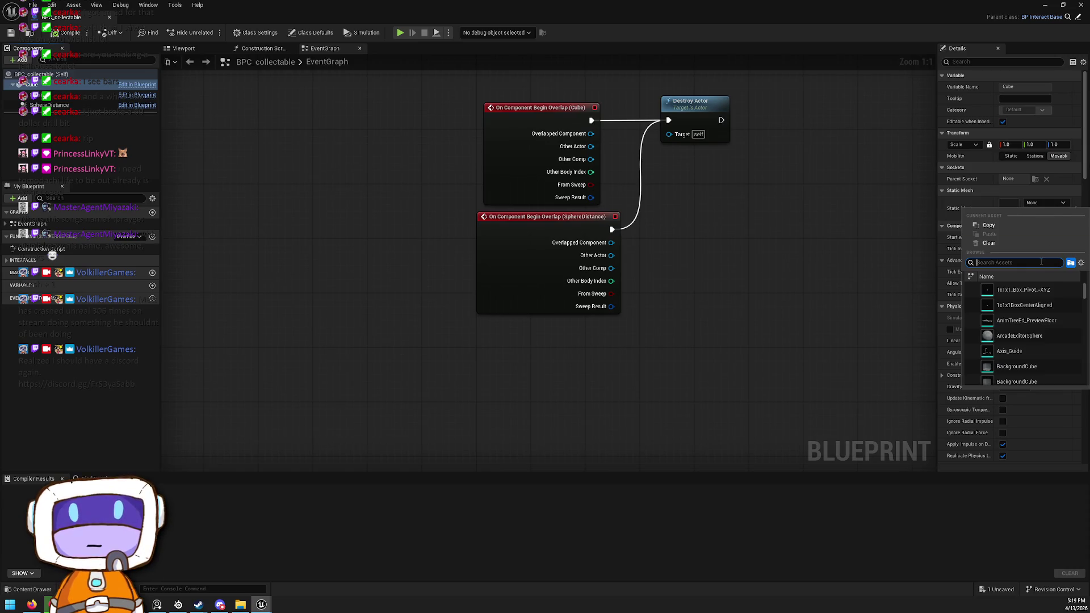
scroll(1040, 329, "down", 3)
scroll(1040, 329, "down", 2)
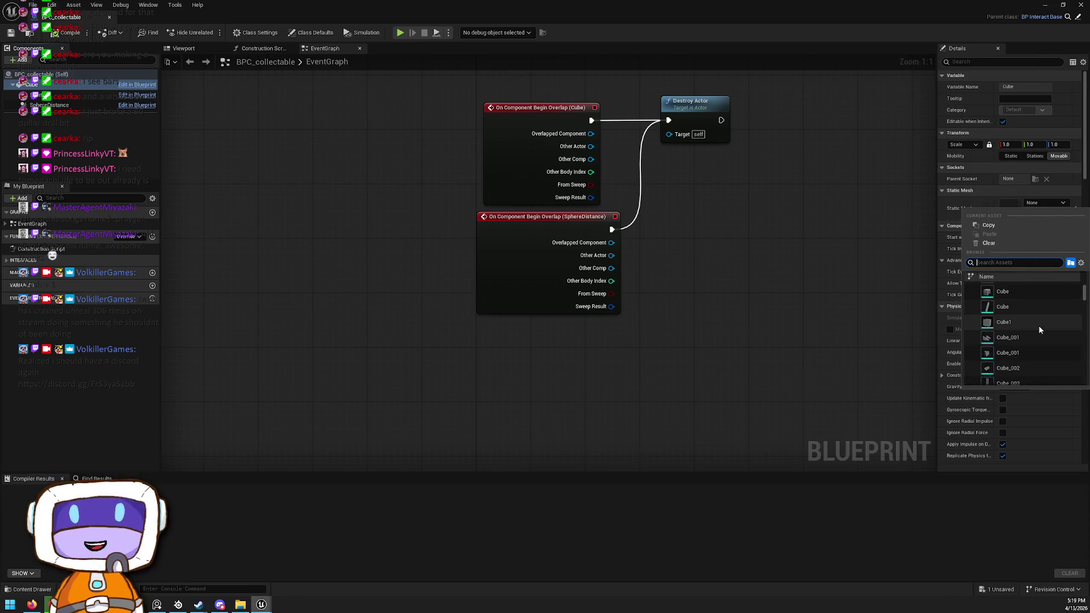
scroll(1042, 329, "down", 2)
scroll(1041, 325, "down", 4)
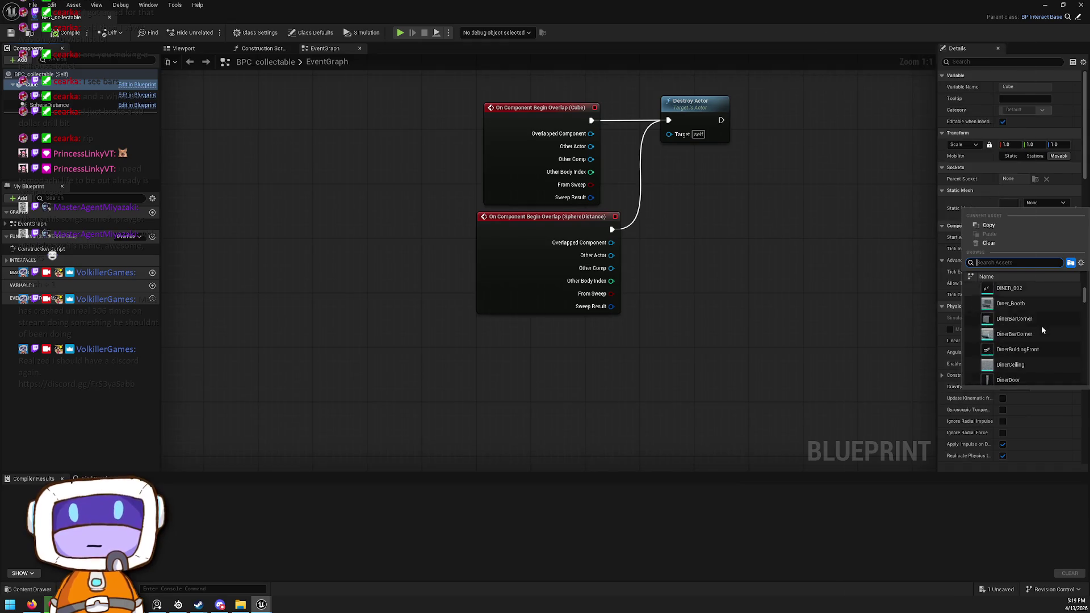
scroll(1040, 304, "down", 3)
scroll(1053, 335, "down", 5)
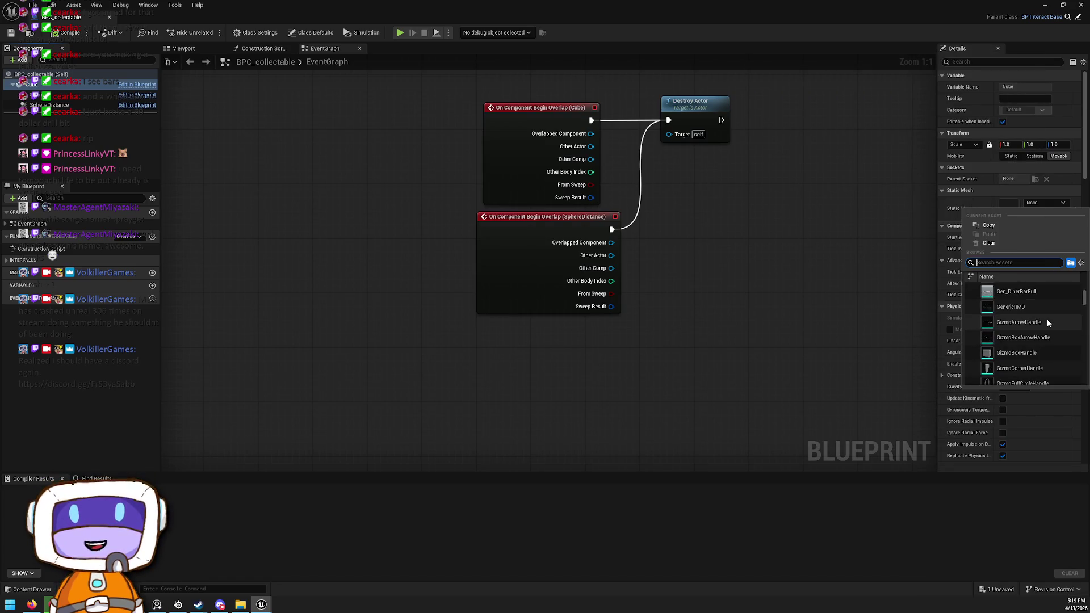
scroll(1048, 321, "down", 8)
scroll(1049, 334, "down", 5)
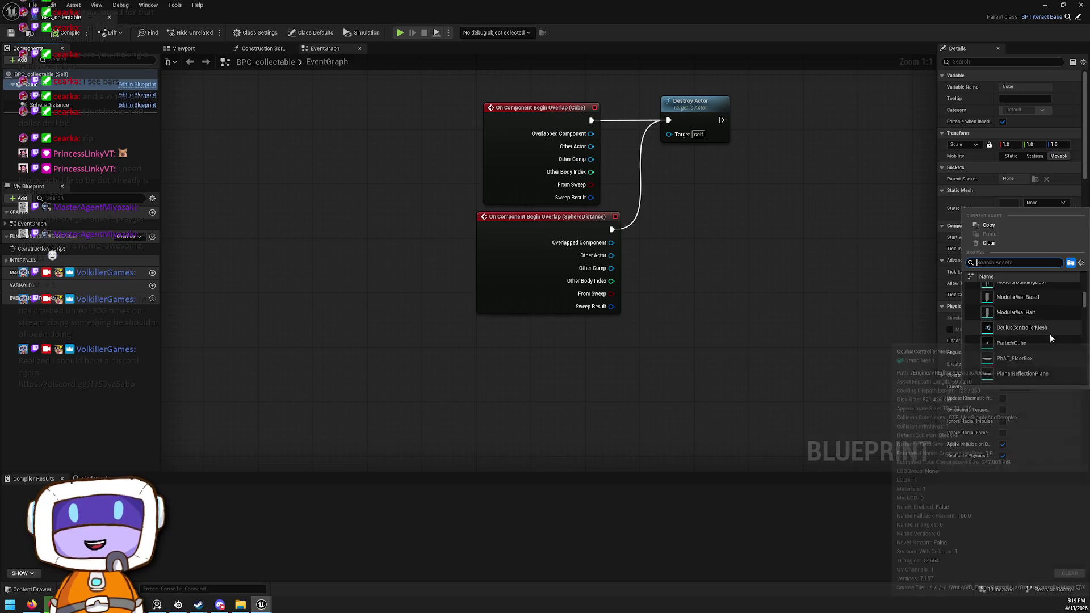
left_click_drag(710, 8, 705, 173)
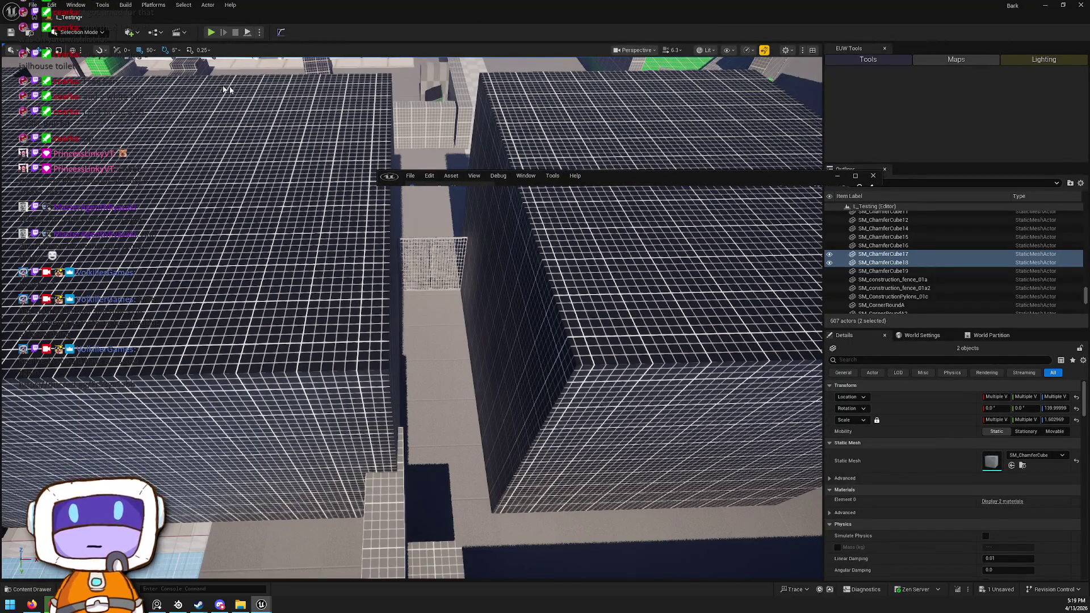
Model a new sphere, Sphere2, on the building roof, then maximize the BPC_collectable Blueprint again
key("shift+5")
left_click(1082, 68)
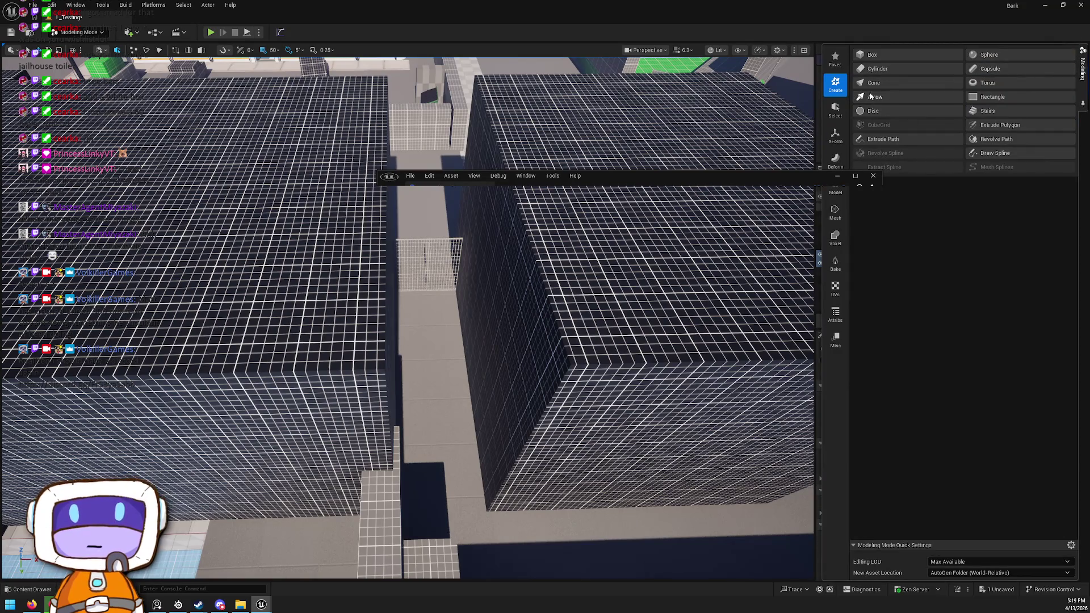
left_click(988, 52)
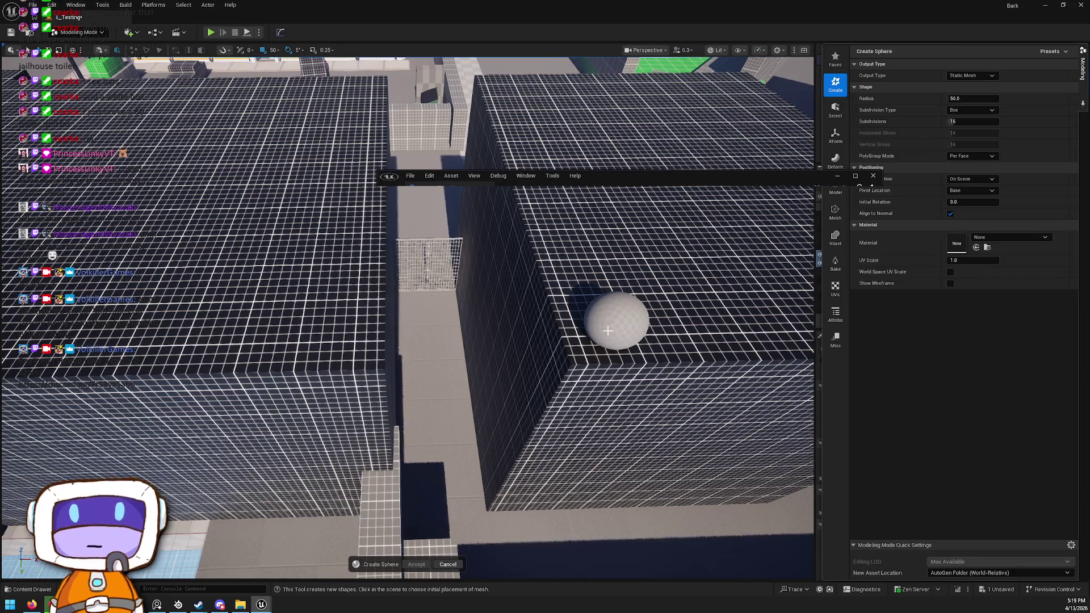
left_click(607, 331)
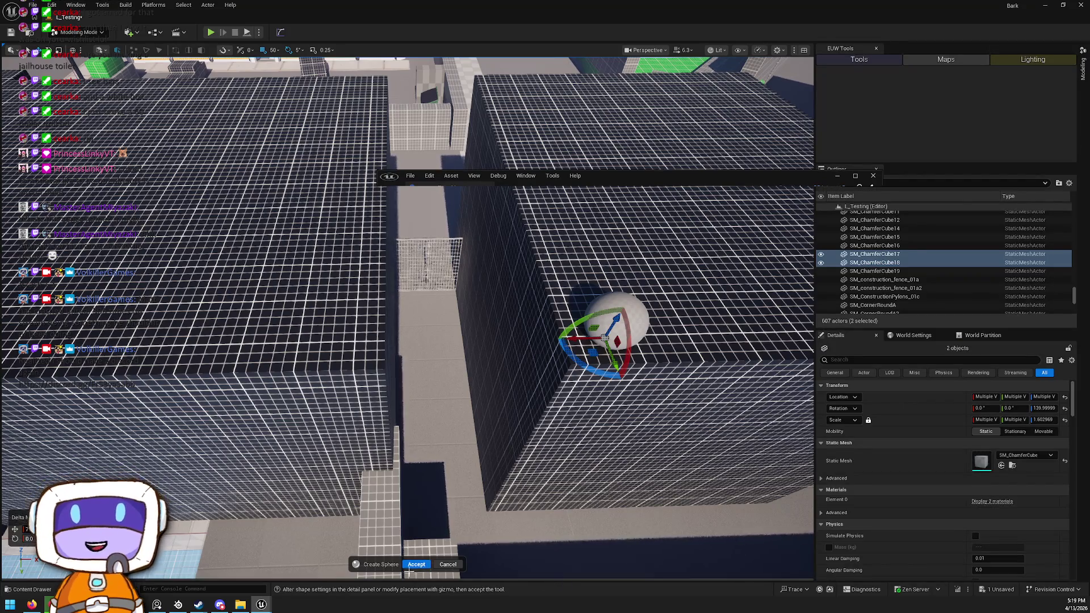
left_click(417, 565)
left_click(1013, 505)
left_click_drag(677, 167, 627, 17)
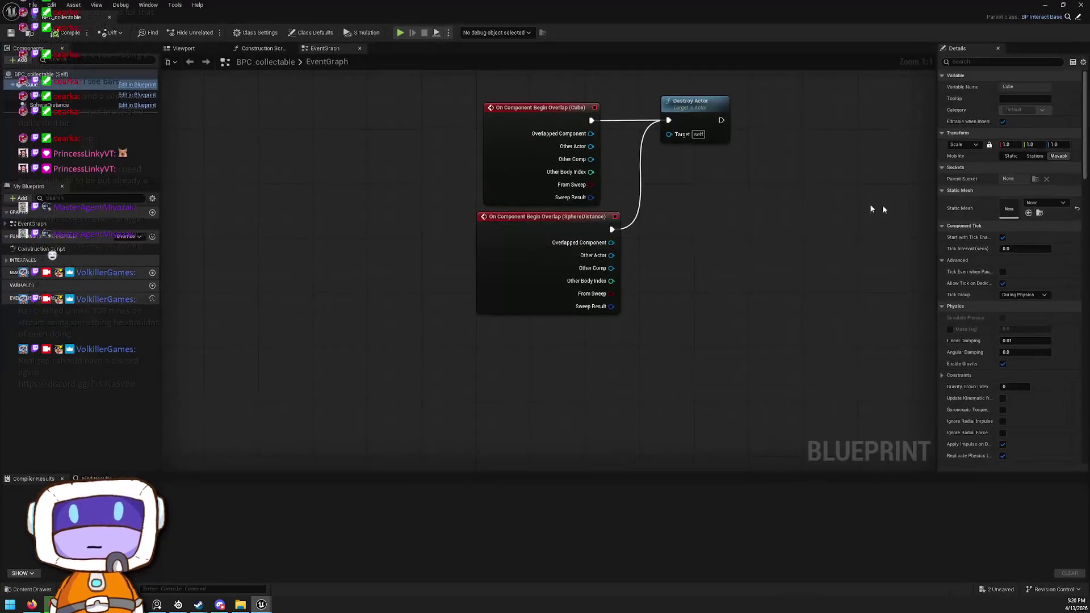
Set the Cube component's mesh to the new sphere and save the unsaved assets
left_click(1029, 212)
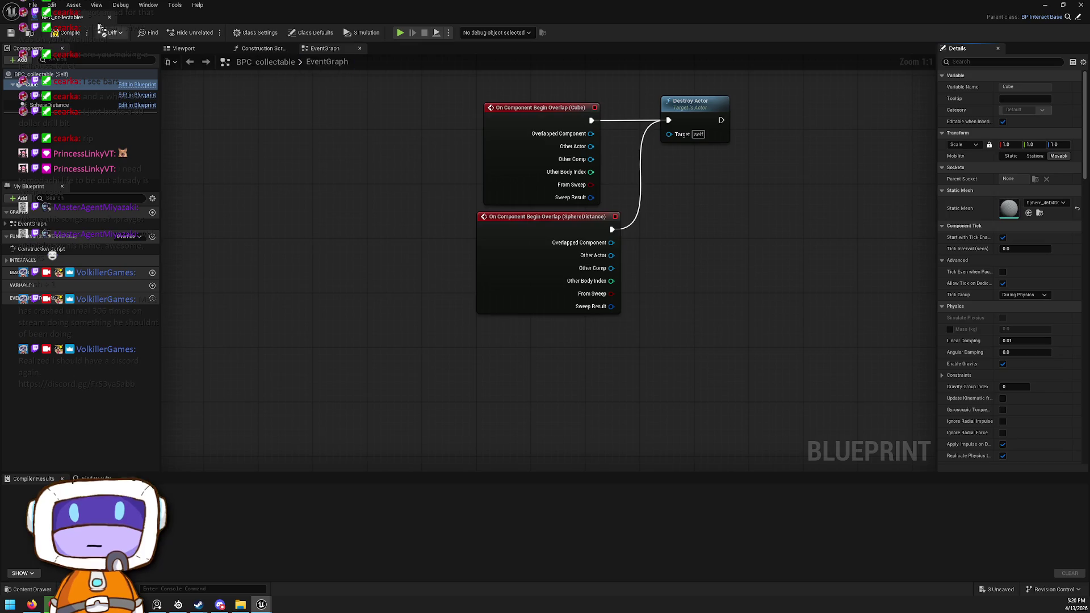
left_click(991, 597)
left_click(615, 397)
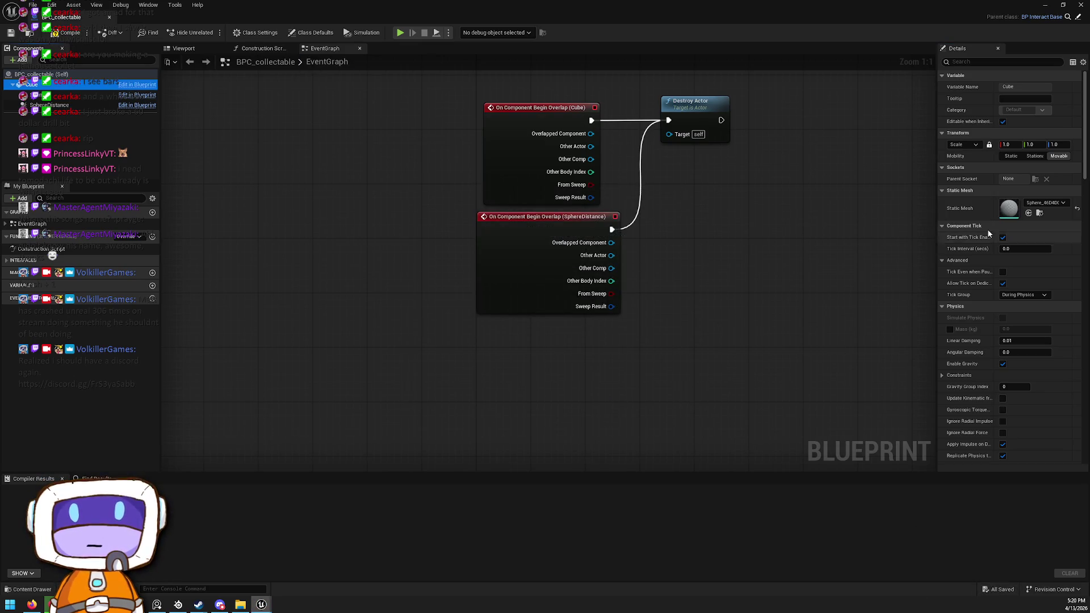
scroll(1013, 245, "down", 3)
scroll(1014, 245, "down", 15)
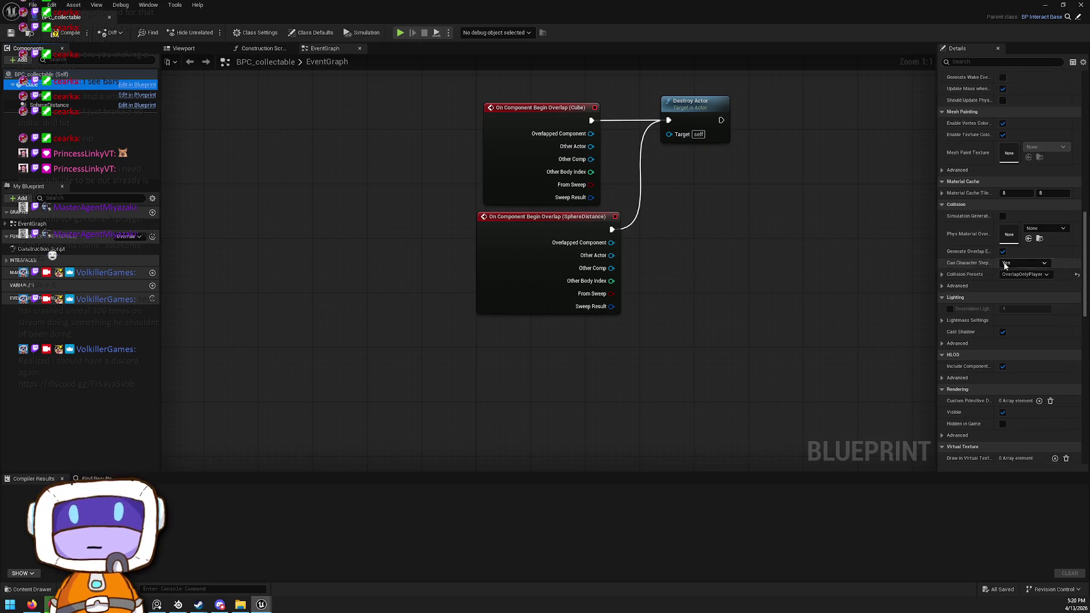
scroll(992, 163, "up", 15)
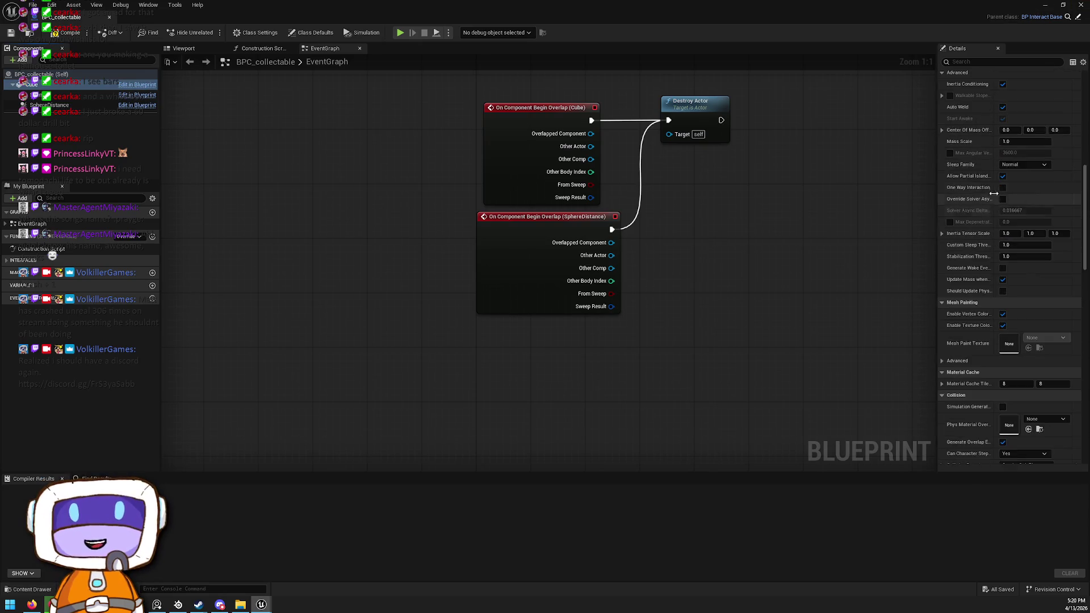
scroll(1002, 147, "up", 2)
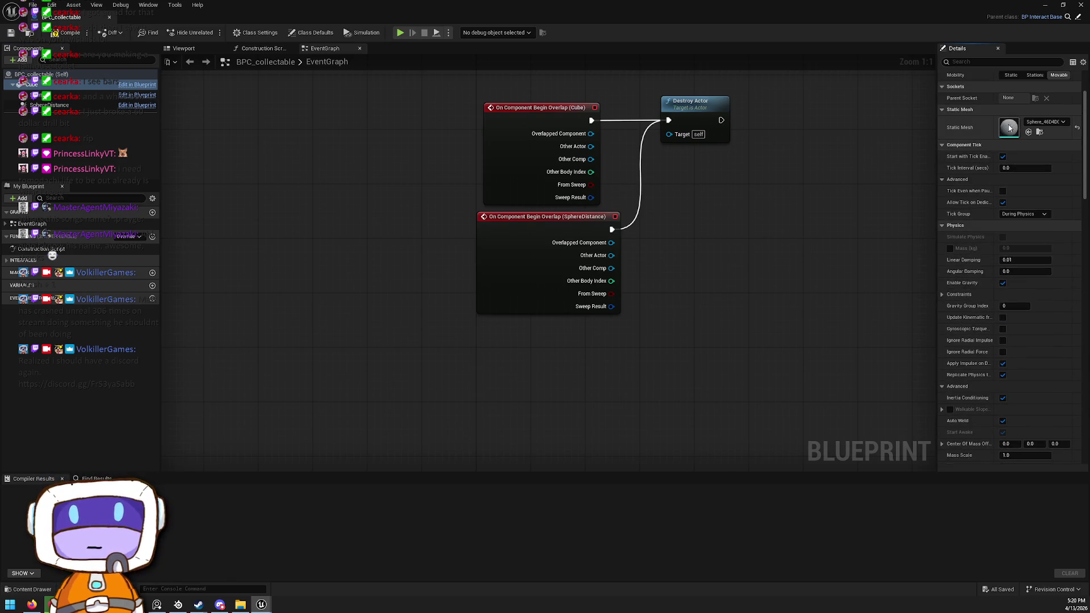
Add a simplified box collision to the sphere mesh and return to the level editor
double_click(1009, 128)
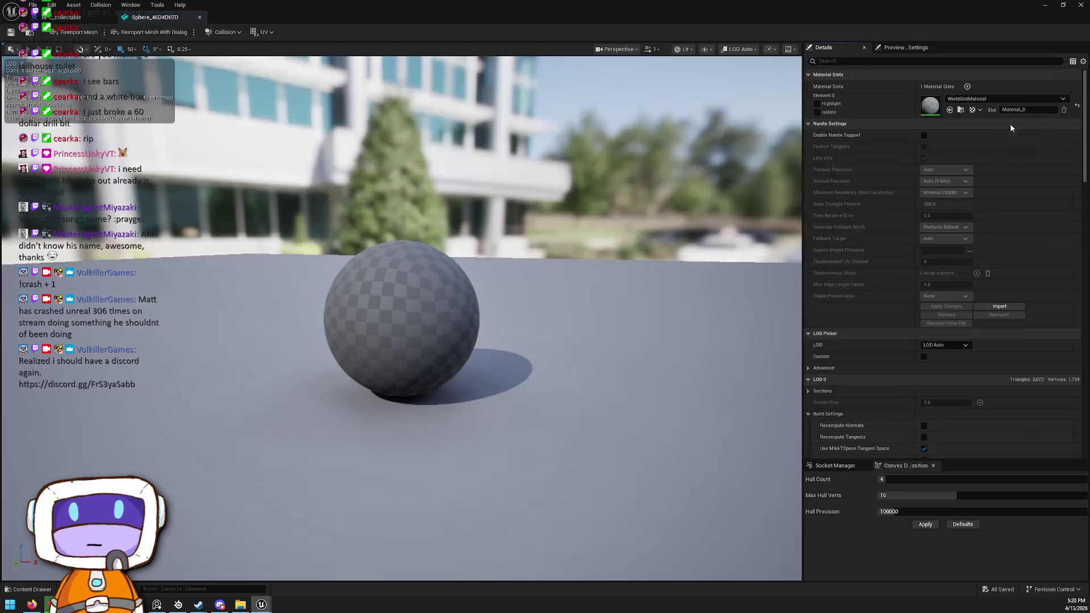
left_click(223, 31)
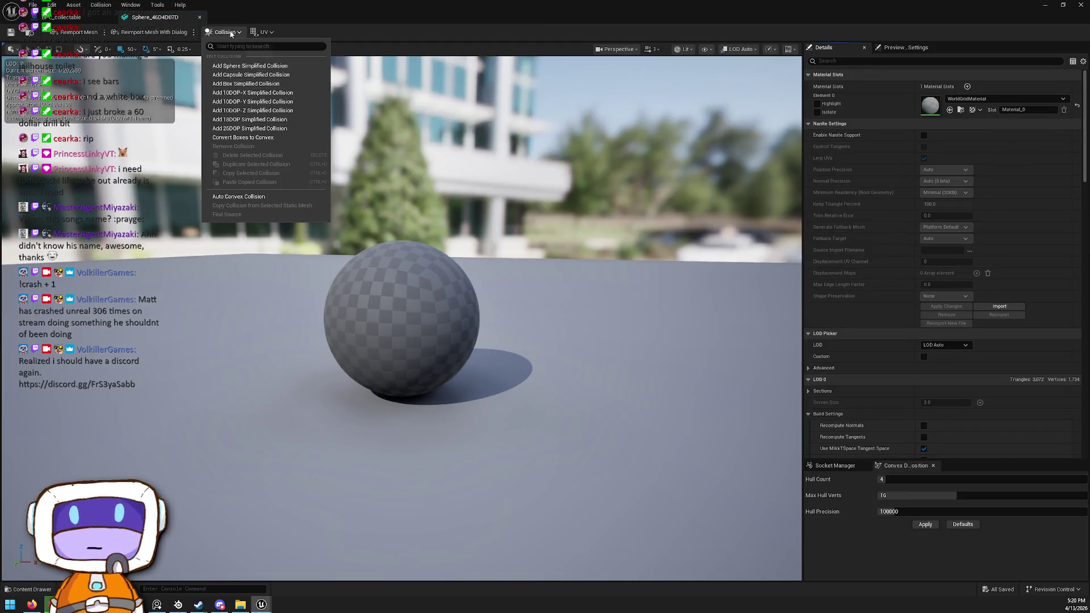
left_click(265, 85)
key("alt+Tab")
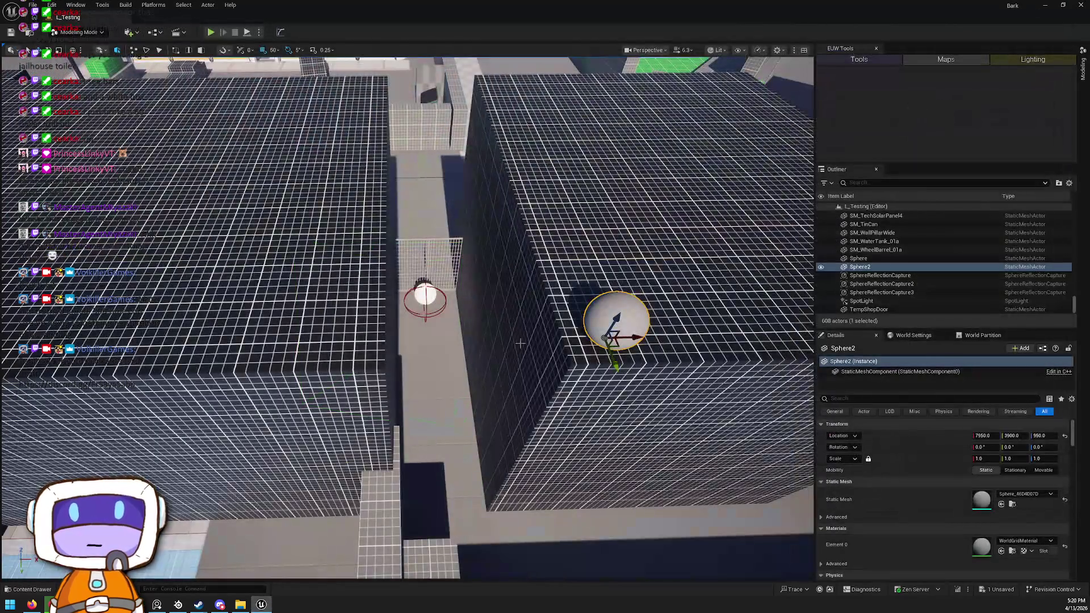
Focus on BPC_collectable and inspect the glowing collectable inside its cage
key("ctrl+z")
key("f")
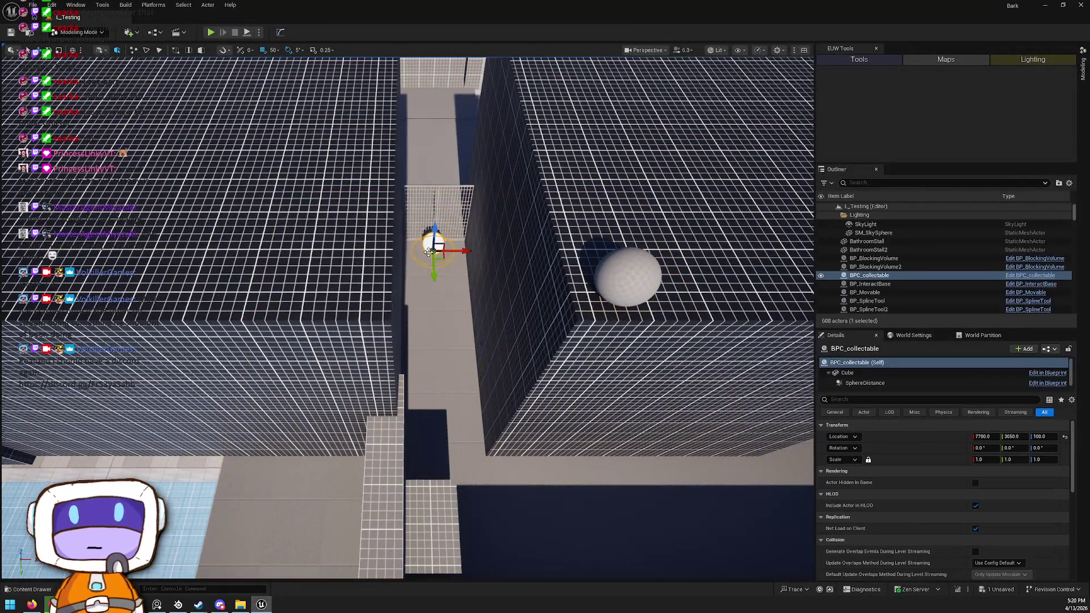
scroll(408, 318, "down", 3)
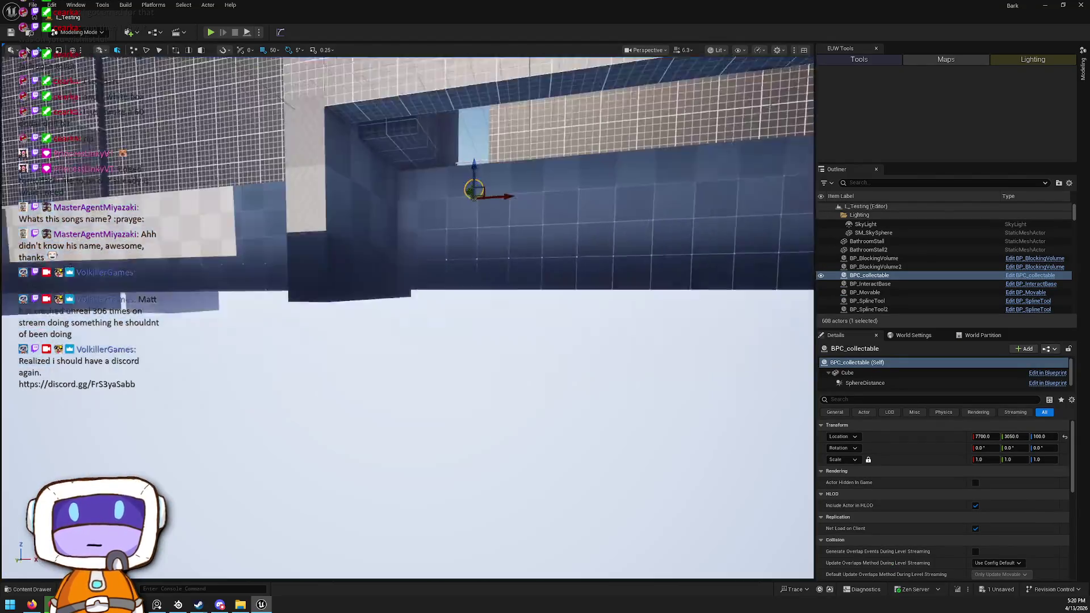
scroll(407, 318, "up", 10)
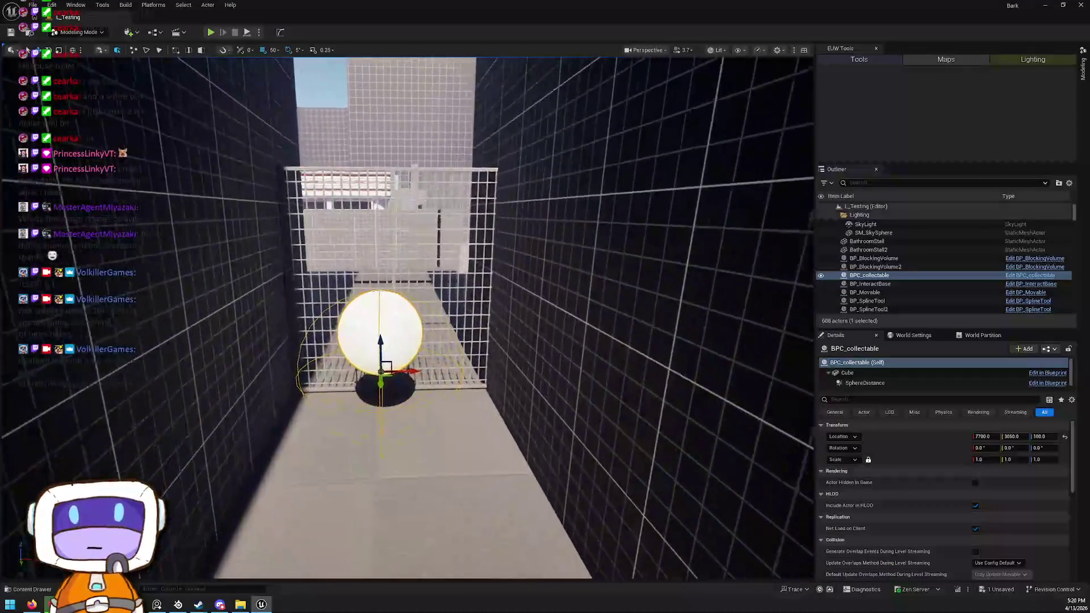
scroll(407, 318, "down", 2)
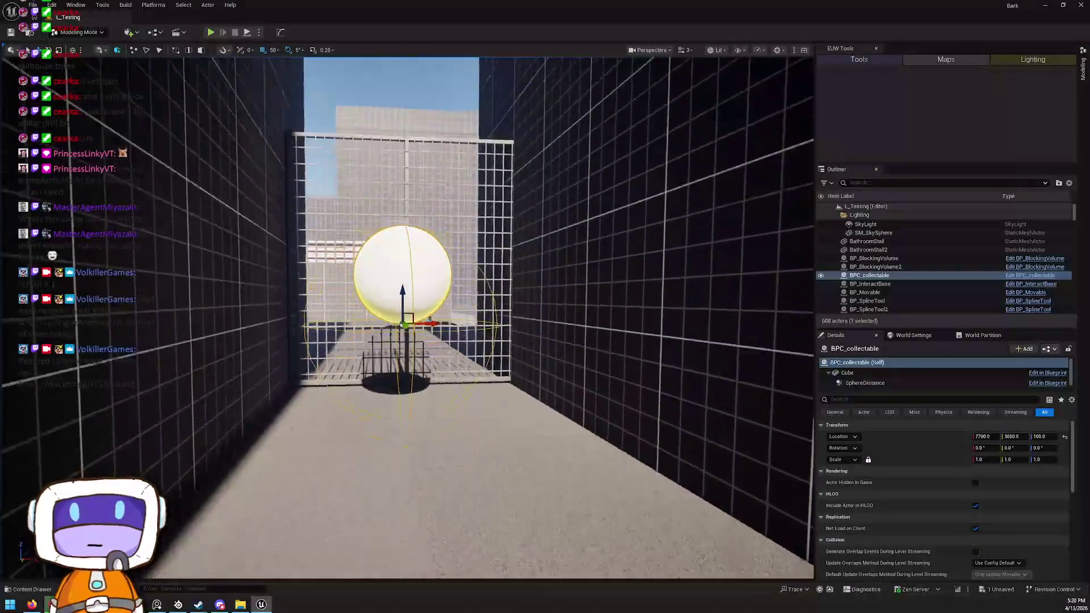
scroll(407, 318, "down", 3)
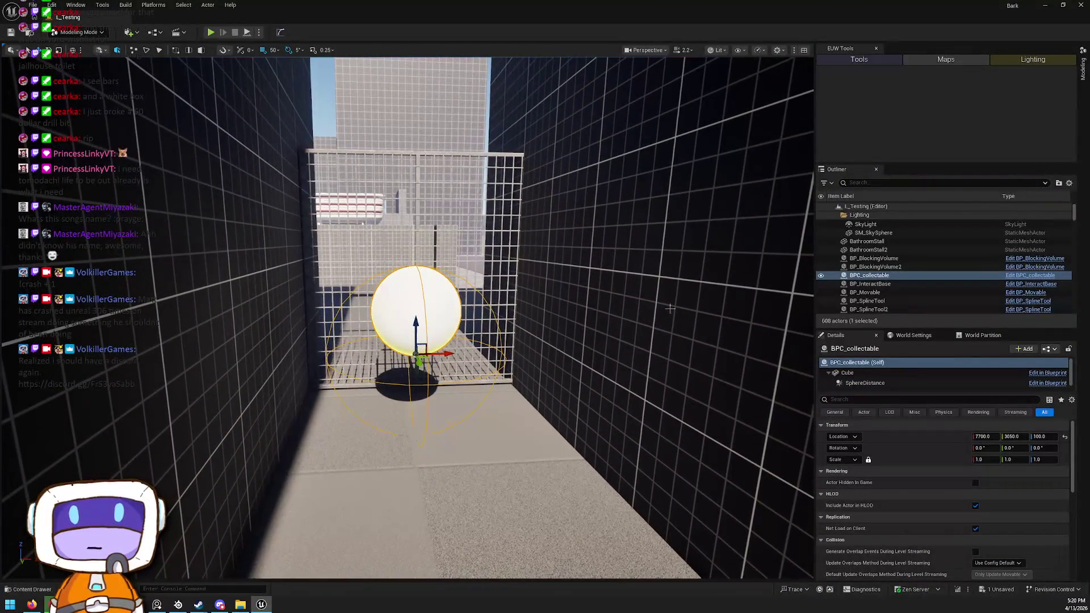
Save the updated Sphere_46D4D07D mesh asset
key("ctrl+s")
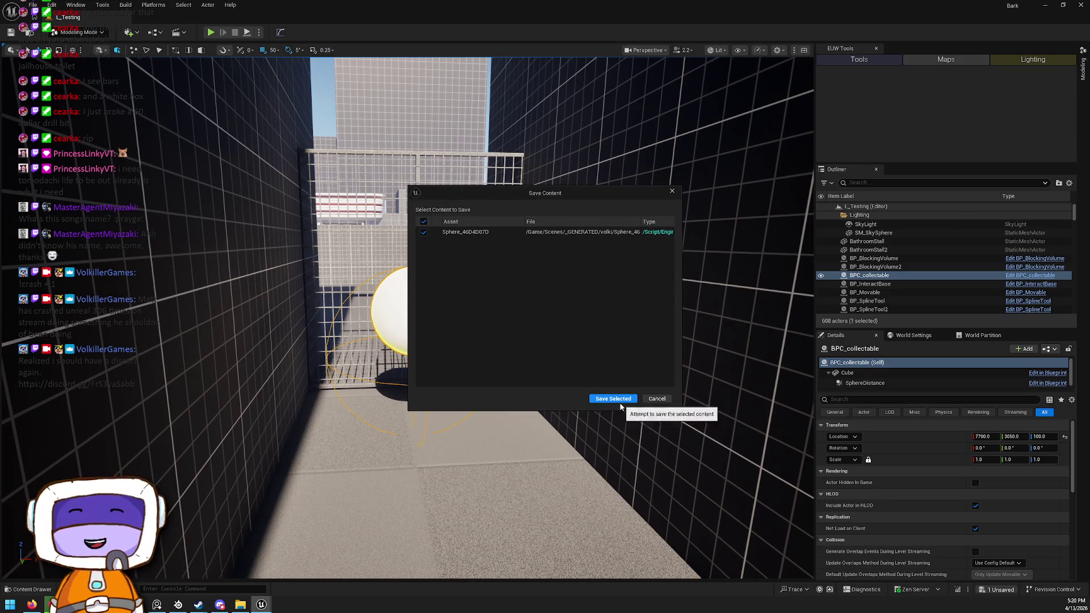
left_click(624, 399)
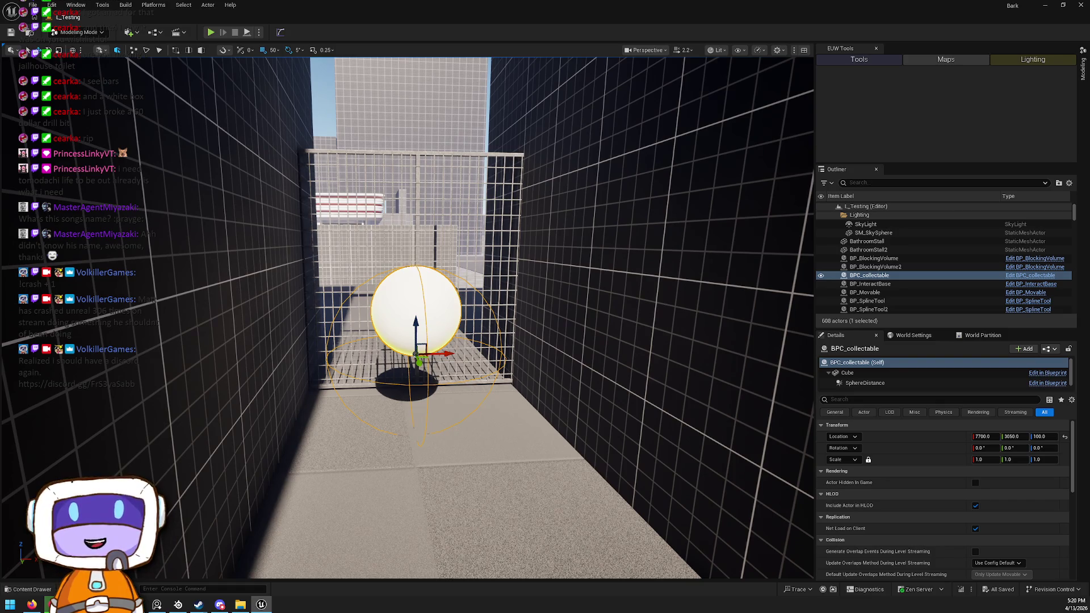
scroll(502, 336, "down", 5)
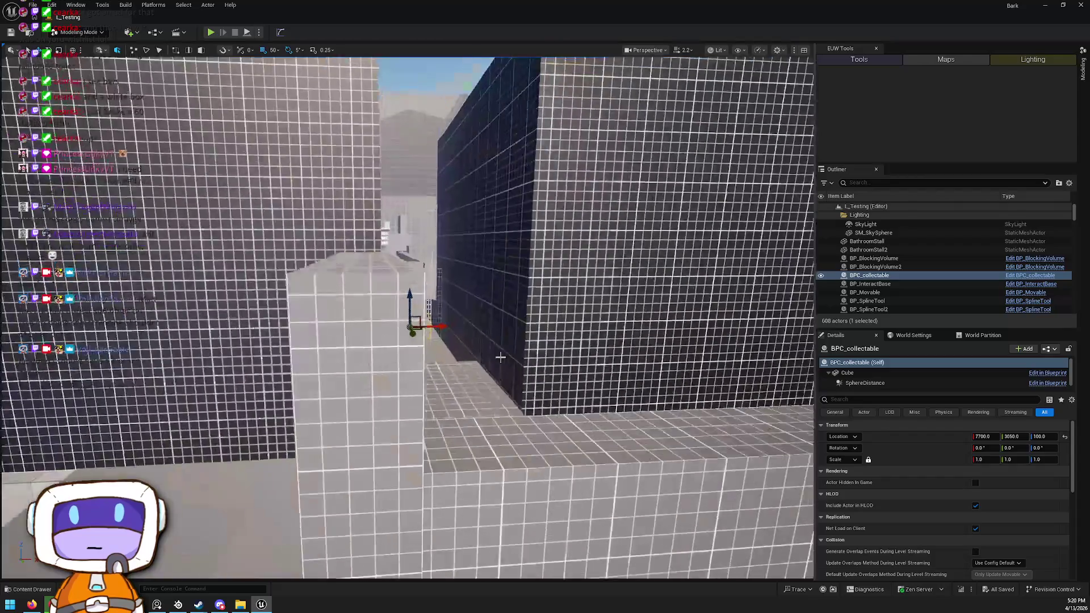
Select the spline ramp and drag one spline point's Location X from 4700 to 4050
scroll(501, 336, "down", 10)
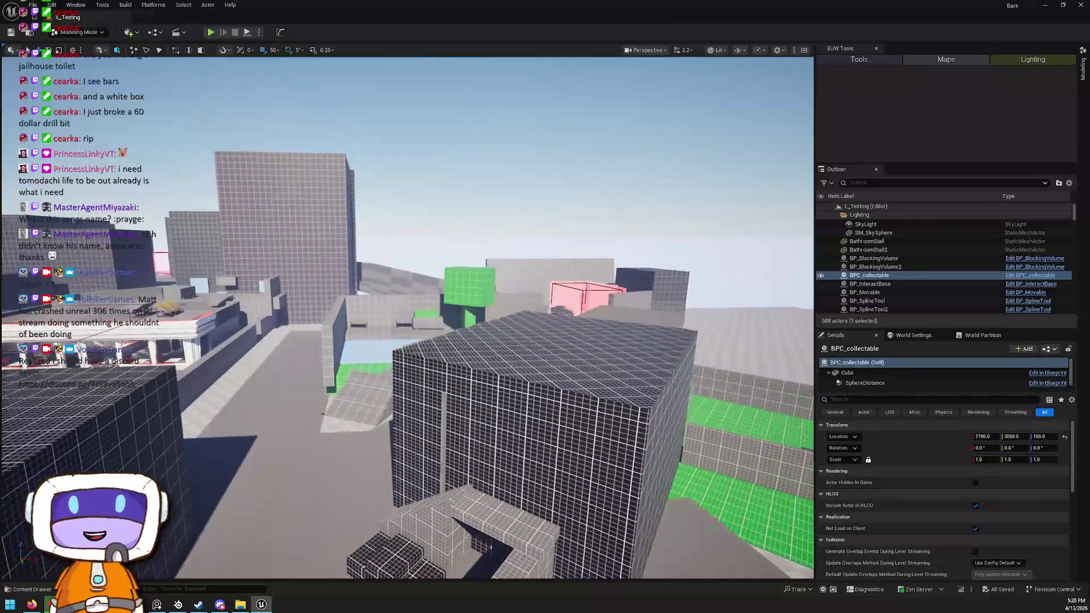
mouse_move(561, 354)
left_mouse_down()
mouse_move(573, 392)
mouse_move(562, 431)
mouse_move(506, 301)
mouse_move(353, 441)
left_mouse_up()
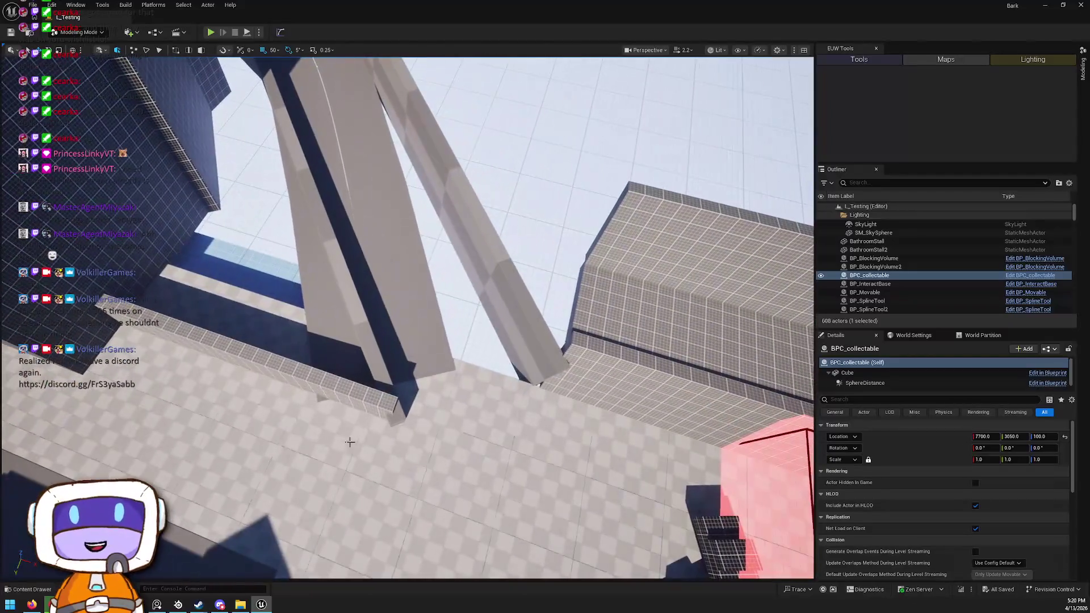
left_click(387, 388)
left_click(386, 388)
left_click(400, 425)
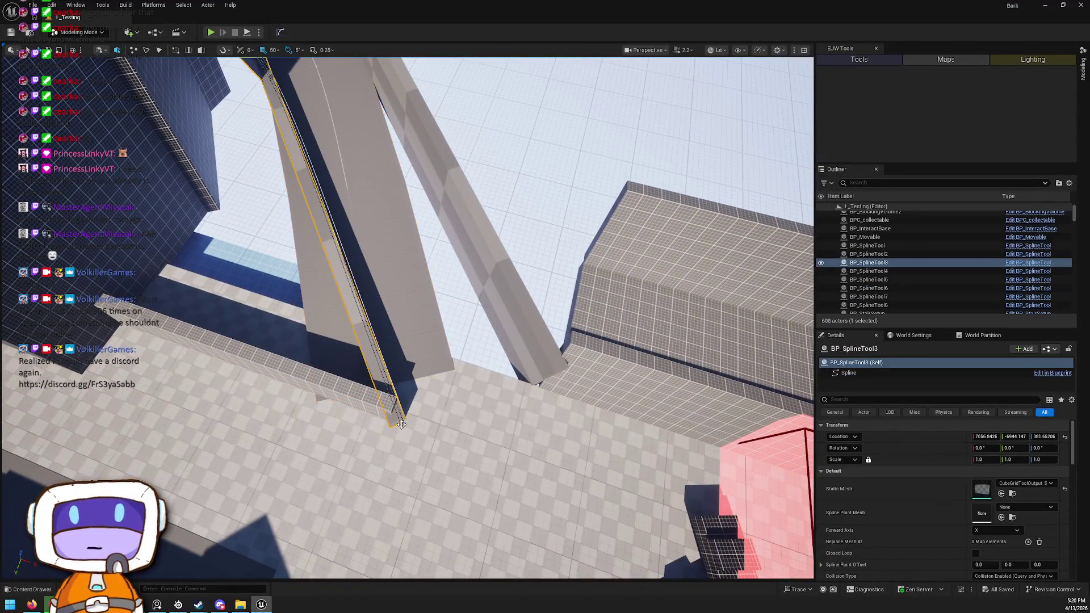
left_click_drag(428, 433, 333, 422)
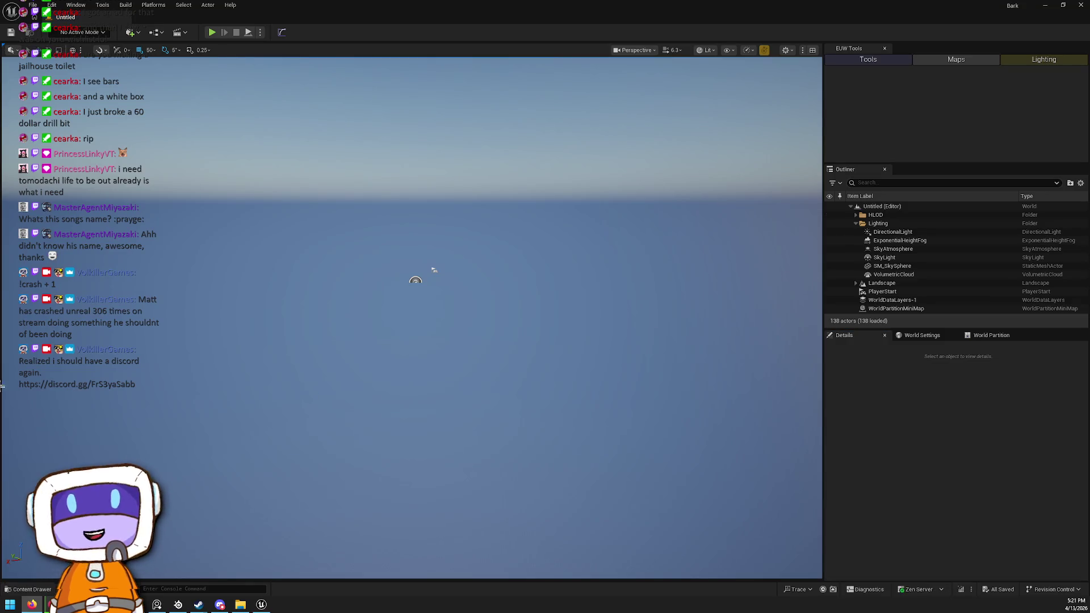
Open BP_SplineTool from the Blueprints folder and review its Construction Script
key("ctrl+space")
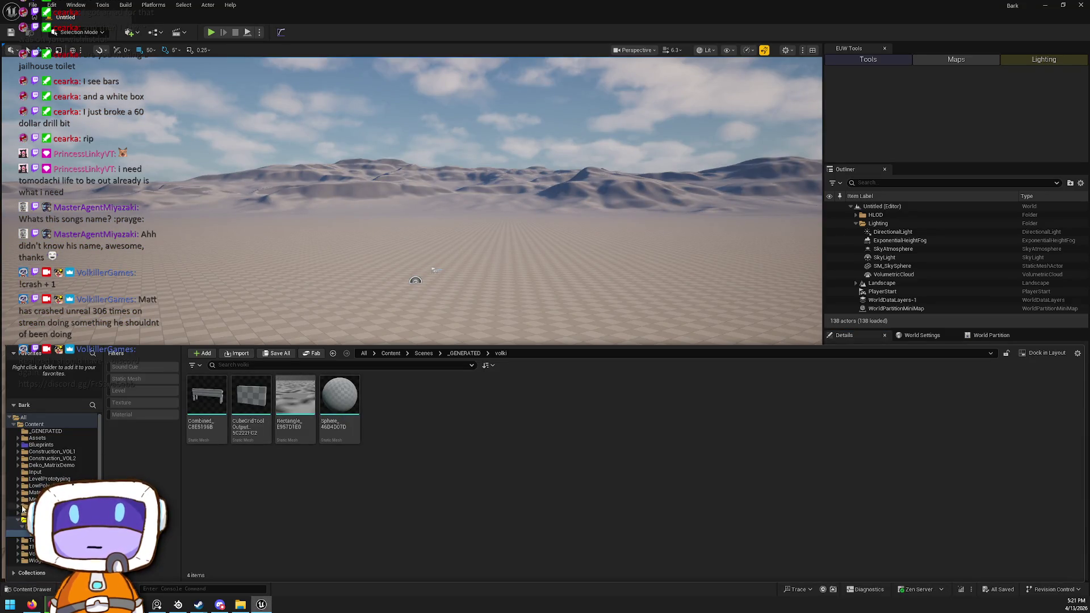
scroll(57, 448, "down", 1)
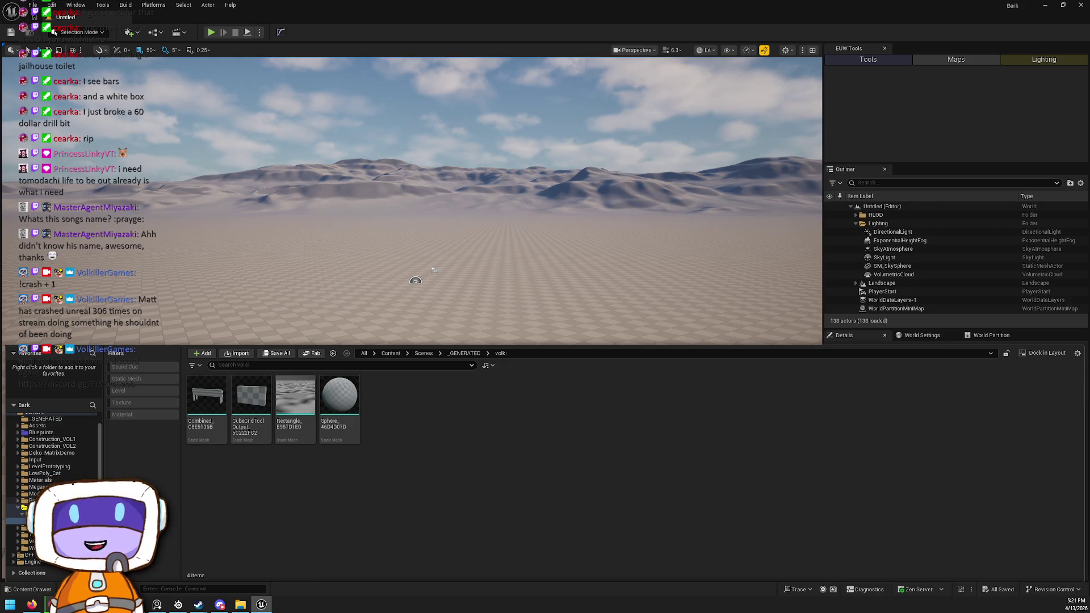
scroll(57, 448, "up", 1)
left_click(41, 445)
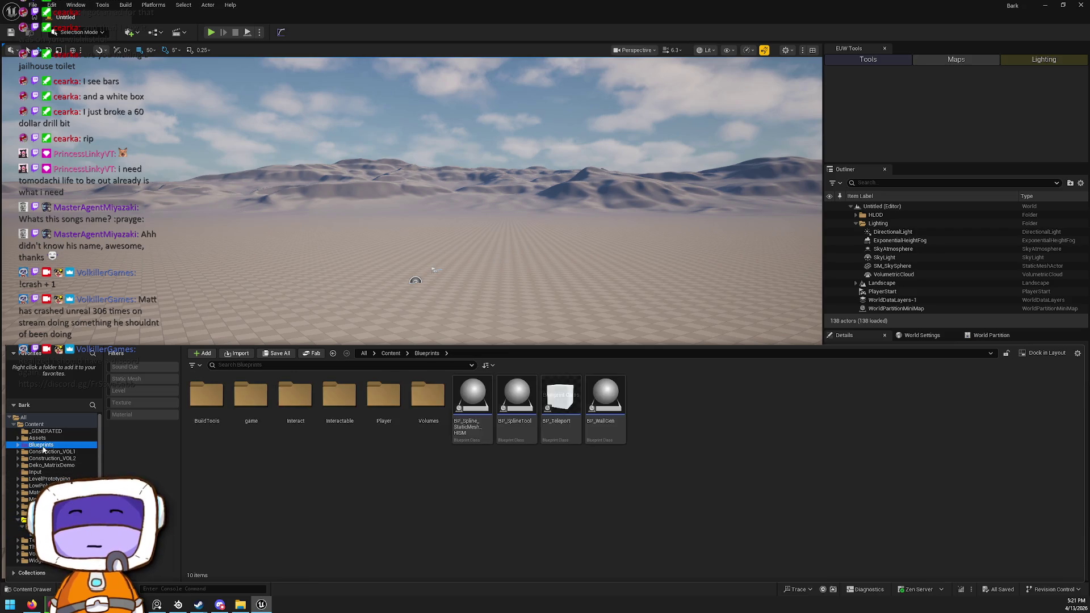
double_click(515, 398)
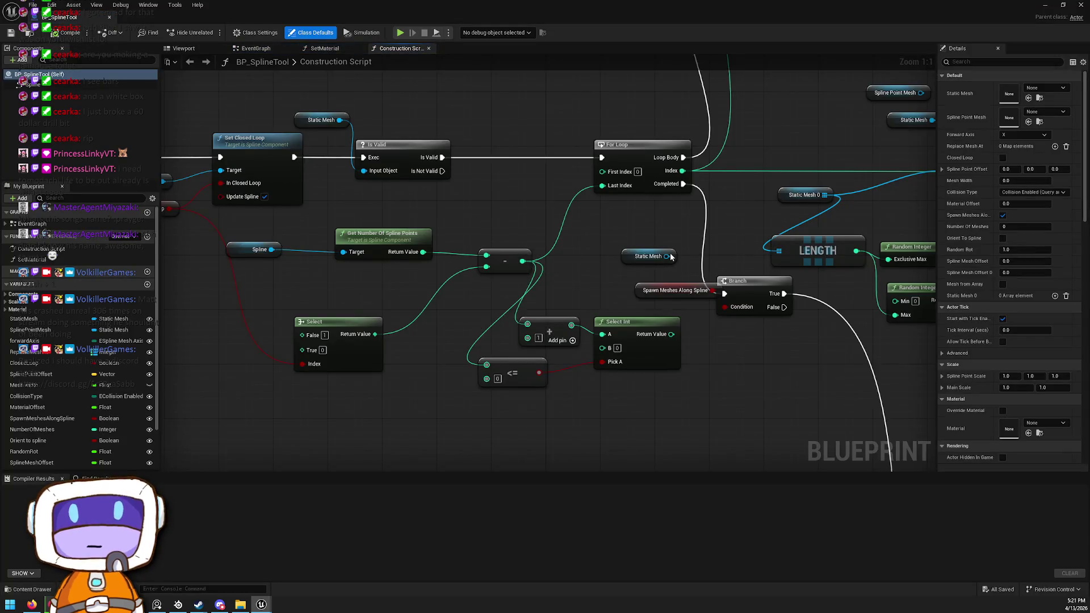
scroll(535, 262, "down", 8)
scroll(469, 345, "up", 5)
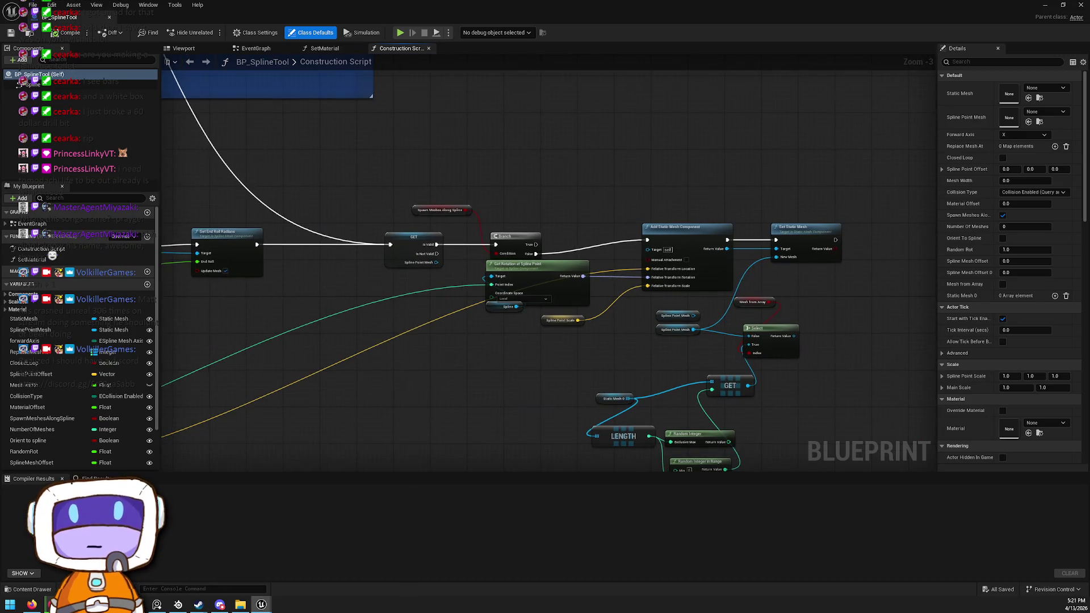
scroll(657, 173, "down", 3)
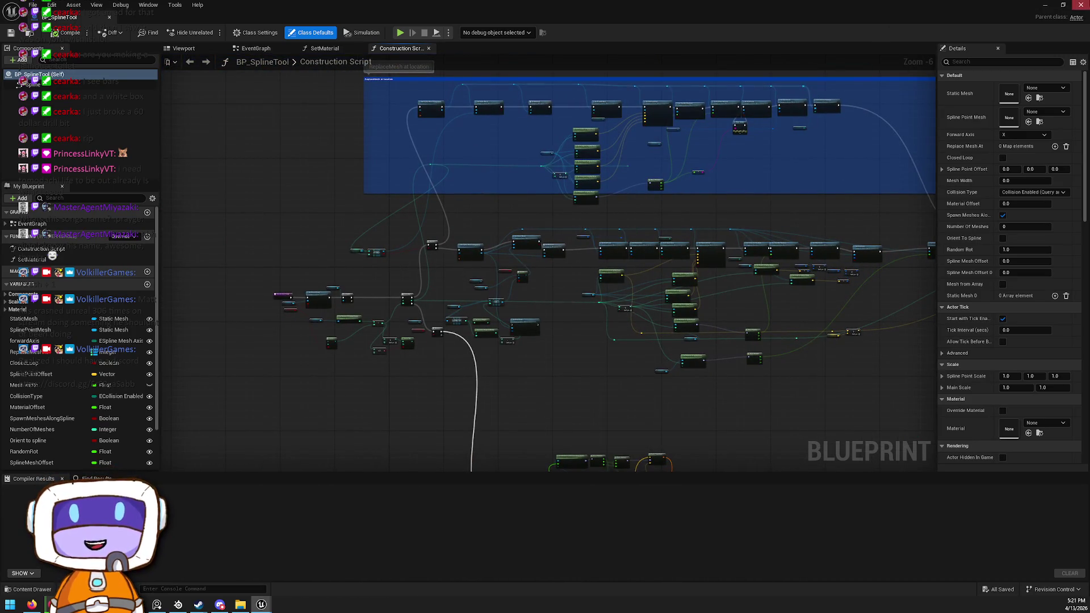
key("alt+Tab")
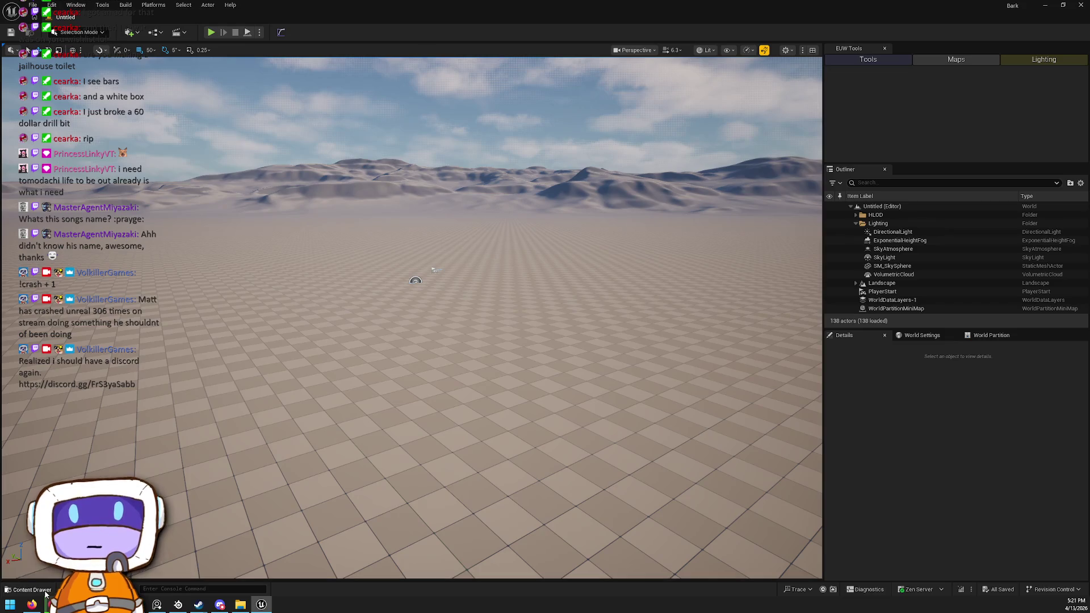
Load the L_Testing level from the Scenes folder
left_click(28, 590)
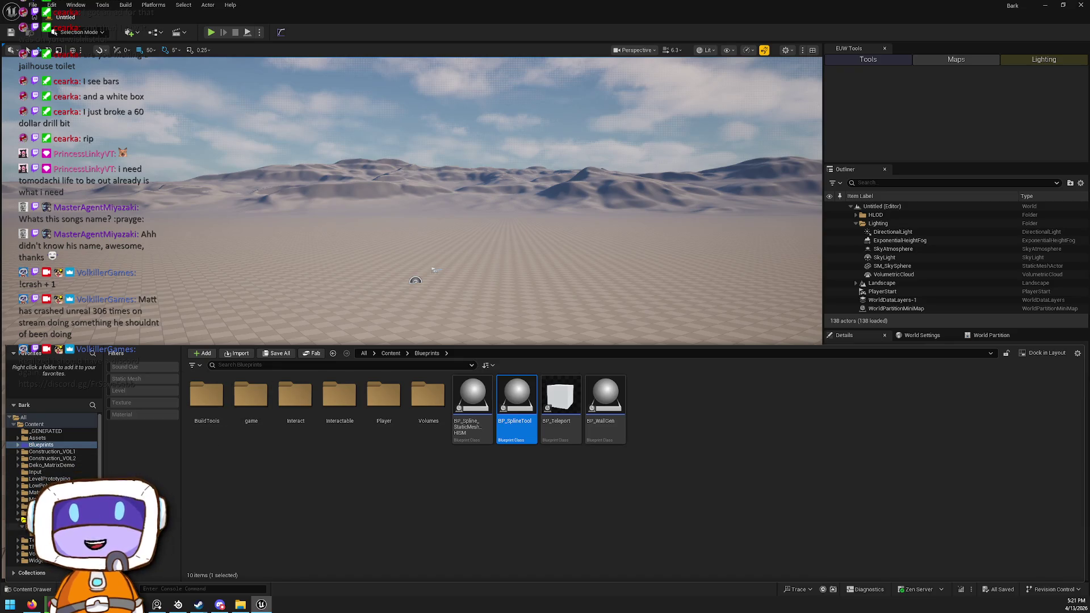
left_click(34, 520)
double_click(342, 431)
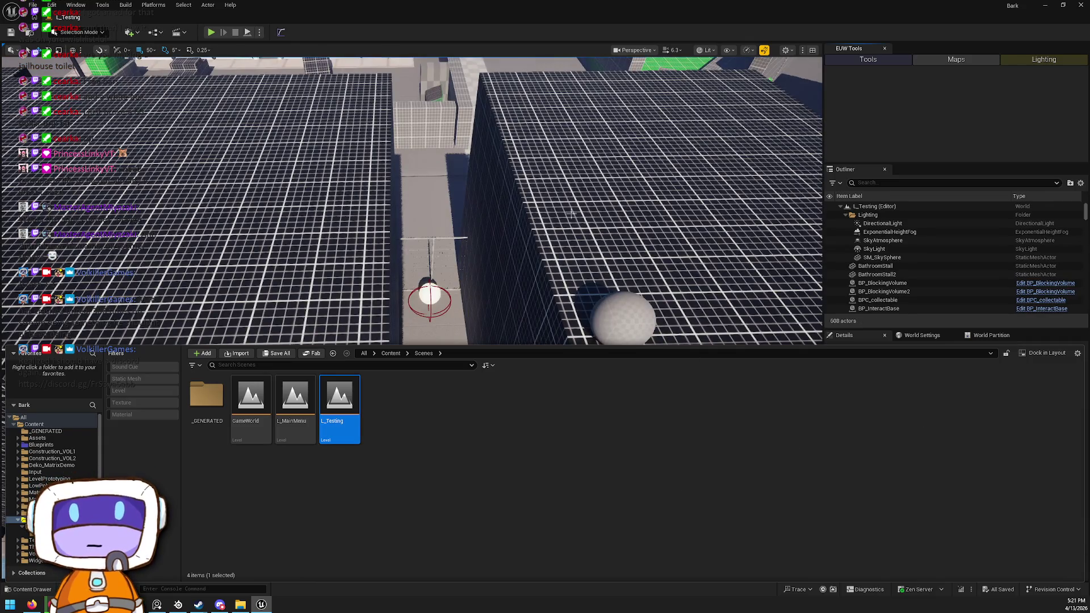
Delete the extra Sphere2 from the level and adjust floor plane Rectangle86
left_click(572, 213)
left_click(612, 264)
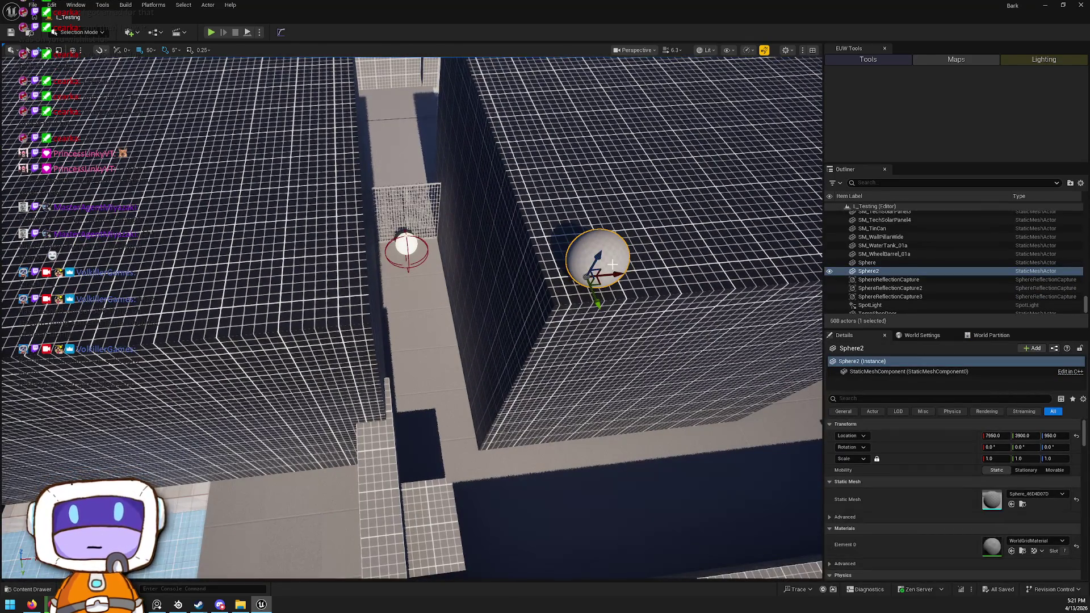
key("Delete")
mouse_move(613, 264)
left_mouse_down()
mouse_move(634, 407)
mouse_move(348, 379)
mouse_move(346, 405)
mouse_move(337, 250)
mouse_move(338, 282)
left_mouse_up()
left_click(331, 380)
key("e")
key("w")
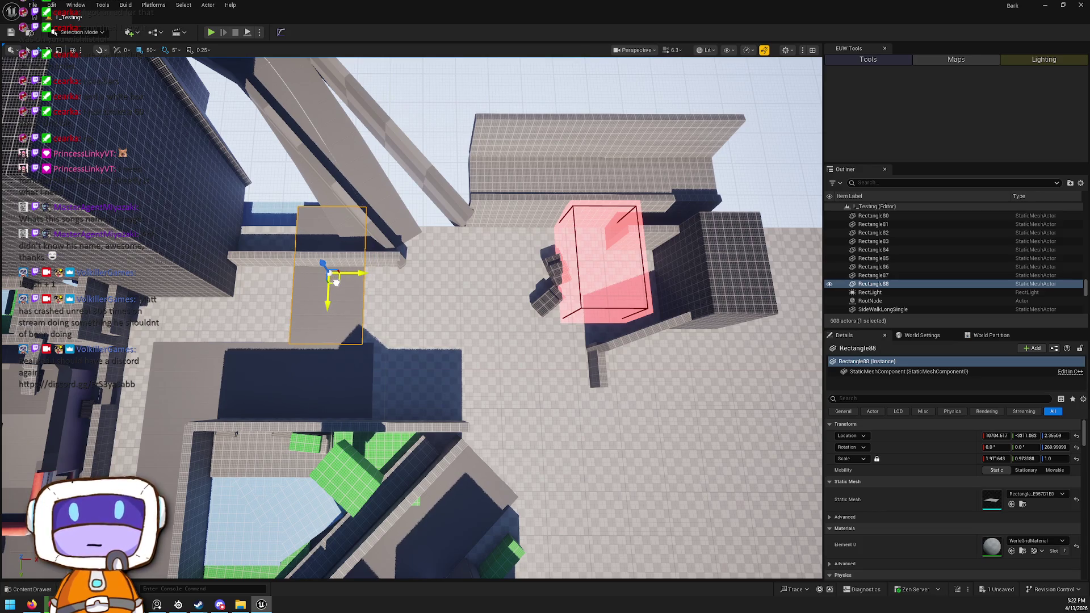
Delete the two narrow spline ramps, BP_SplineTool3 and BP_SplineTool4
mouse_move(341, 281)
left_mouse_down()
mouse_move(318, 304)
mouse_move(315, 294)
mouse_move(326, 319)
mouse_move(412, 264)
left_mouse_up()
left_click(411, 264)
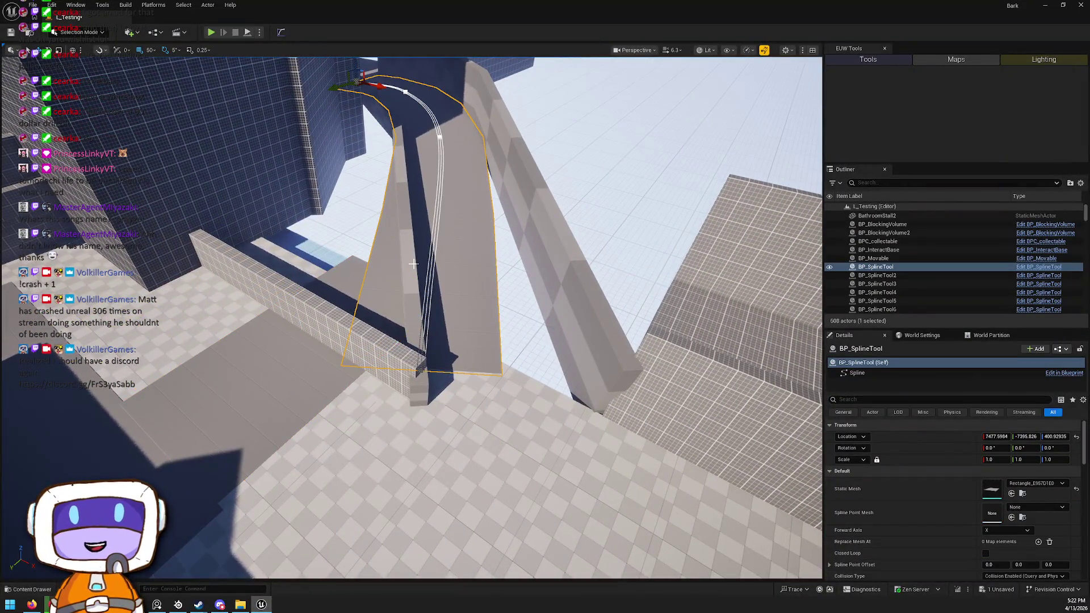
left_click(413, 264)
left_click(541, 235, "ctrl")
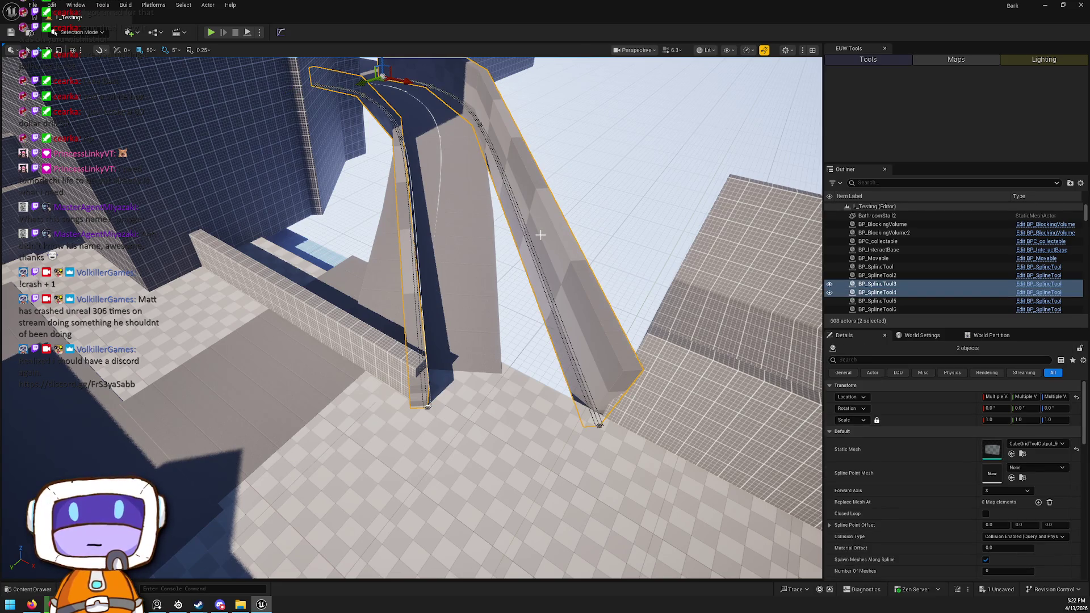
key("Delete")
Select the remaining curved ramp, then the short wall segment and tall tower block
left_click(440, 241)
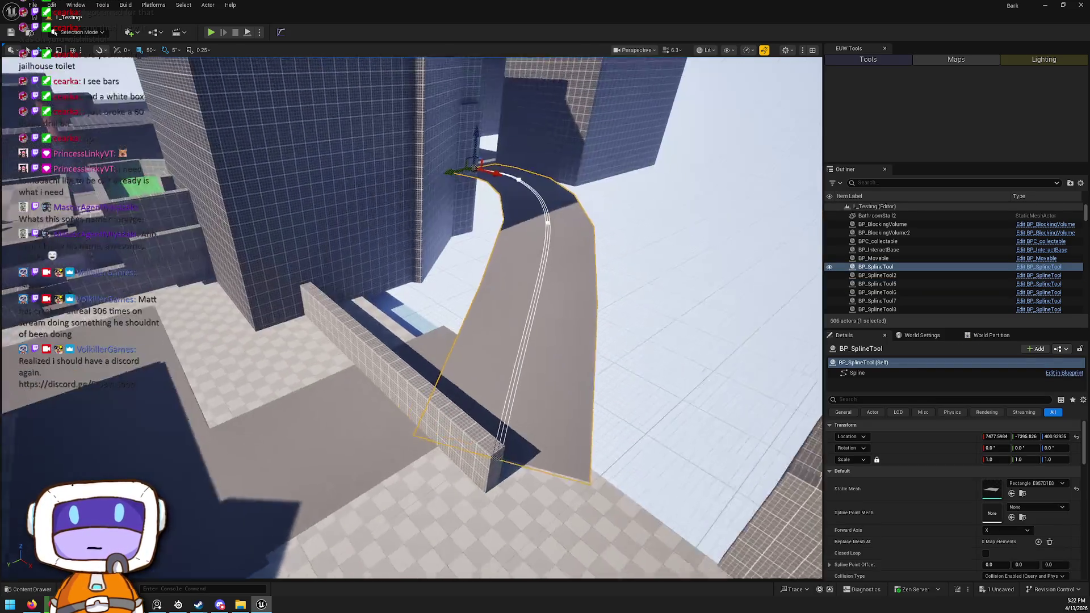
key("e")
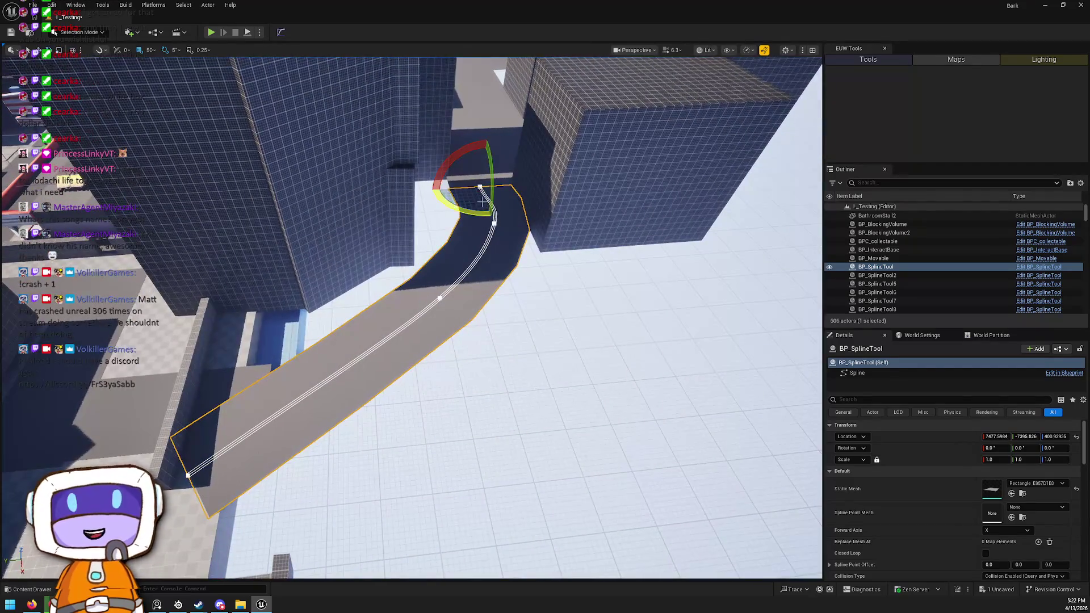
key("Escape")
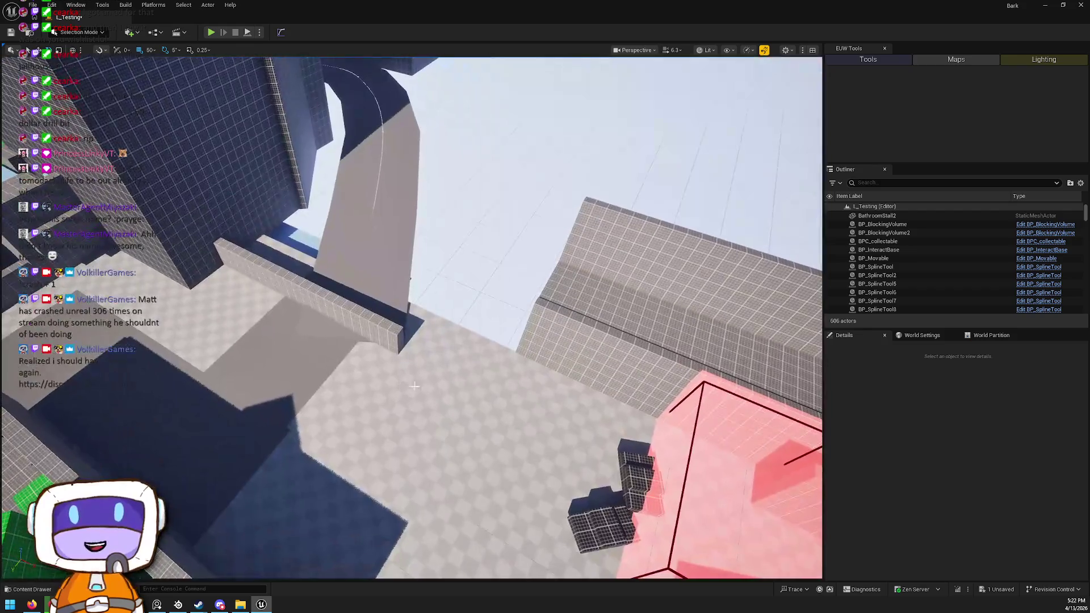
left_click(370, 321)
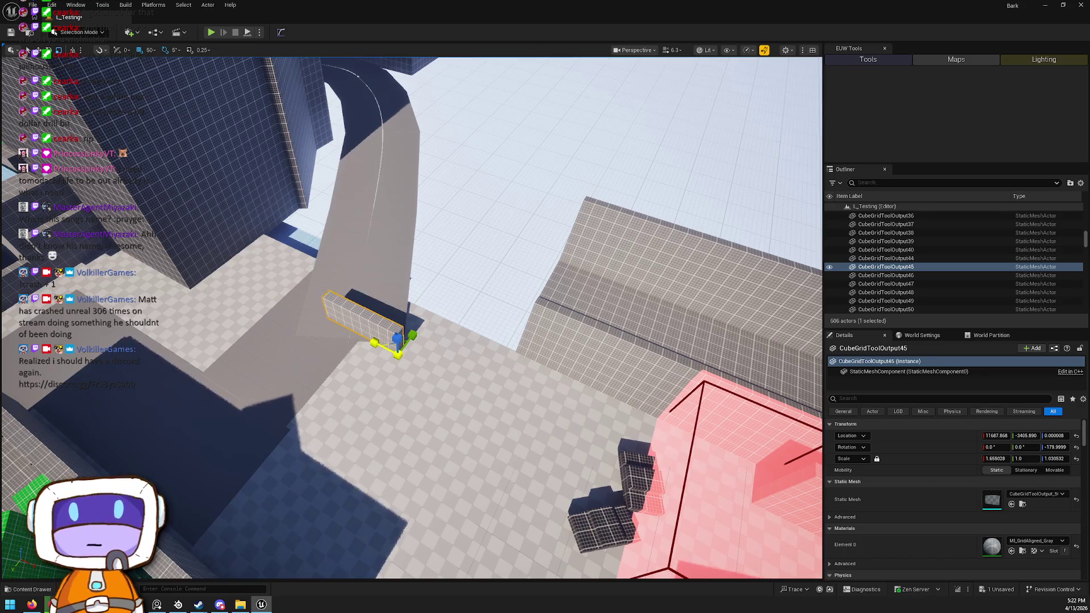
mouse_move(416, 375)
left_mouse_down()
mouse_move(514, 306)
mouse_move(322, 317)
left_mouse_up()
left_click(438, 280)
Undo the accidental tower block move and clear the selection
mouse_move(437, 280)
left_mouse_down()
mouse_move(414, 255)
mouse_move(437, 329)
left_mouse_up()
left_click(436, 329)
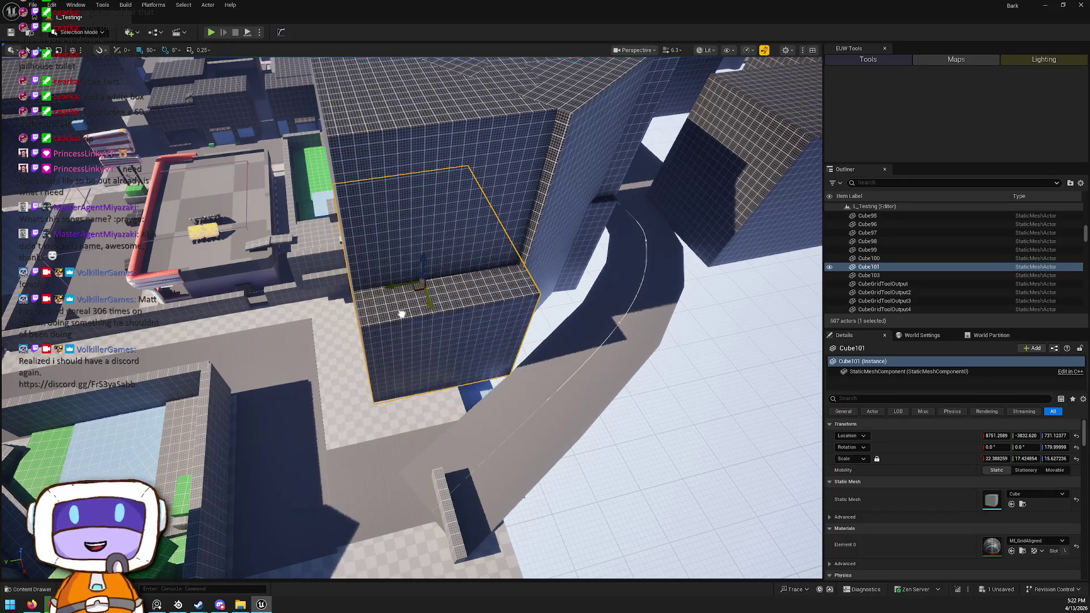
key("ctrl+z")
mouse_move(423, 316)
left_mouse_down()
mouse_move(440, 272)
mouse_move(462, 409)
mouse_move(462, 324)
mouse_move(382, 292)
mouse_move(423, 307)
mouse_move(431, 284)
mouse_move(544, 368)
mouse_move(508, 253)
mouse_move(539, 309)
mouse_move(602, 357)
mouse_move(596, 390)
mouse_move(601, 378)
left_mouse_up()
left_click(498, 361)
left_click(543, 367)
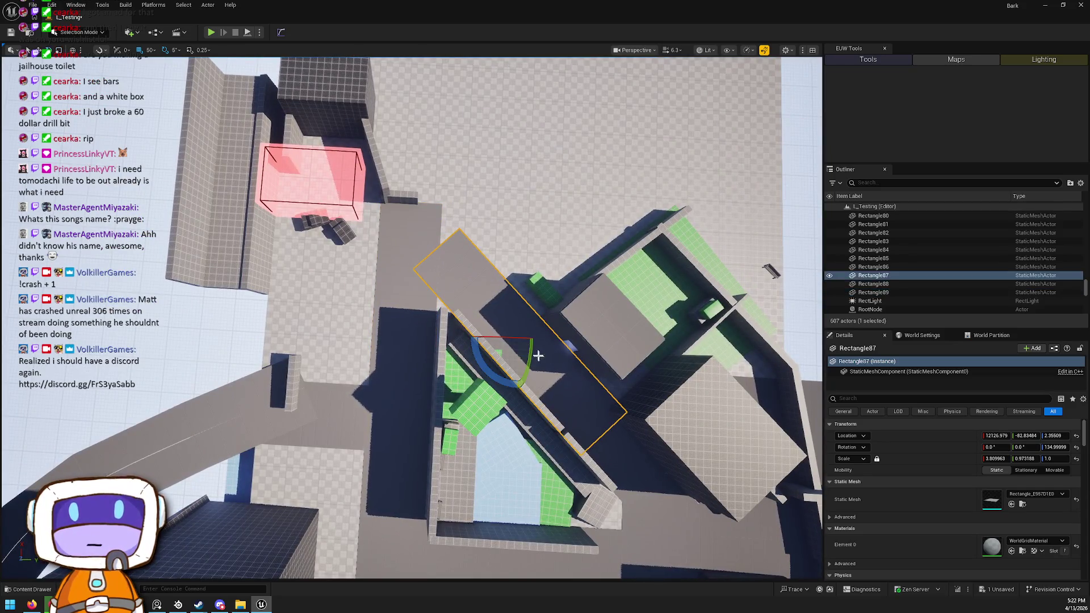
key("Escape")
Stretch wall CubeGridToolOutput45 to X scale about 2.52 and slide it to X 12567.868
left_click(543, 314)
key("w")
left_click_drag(596, 325, 601, 333)
left_click_drag(603, 380, 602, 406)
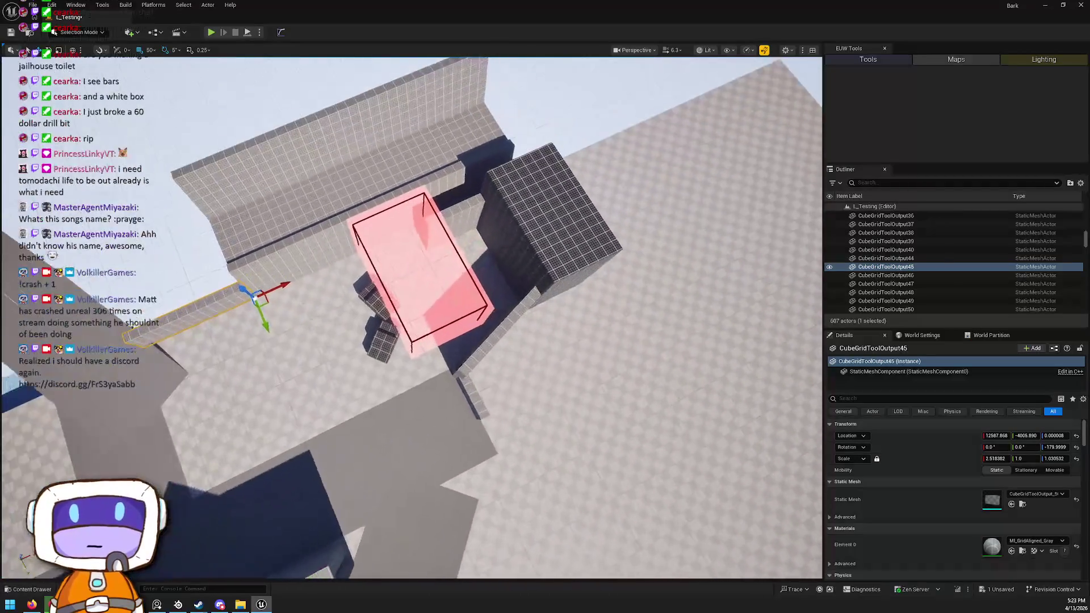
left_click(417, 292)
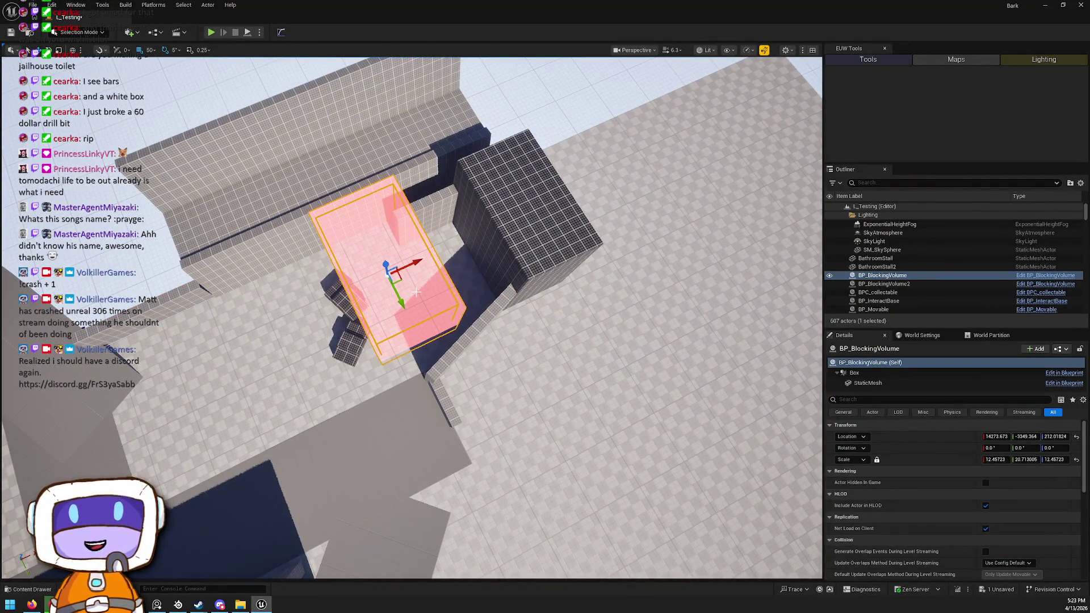
Delete the pink blocking volume, then rotate wall CubeGridToolOutput38 by 25° and shift it
key("Delete")
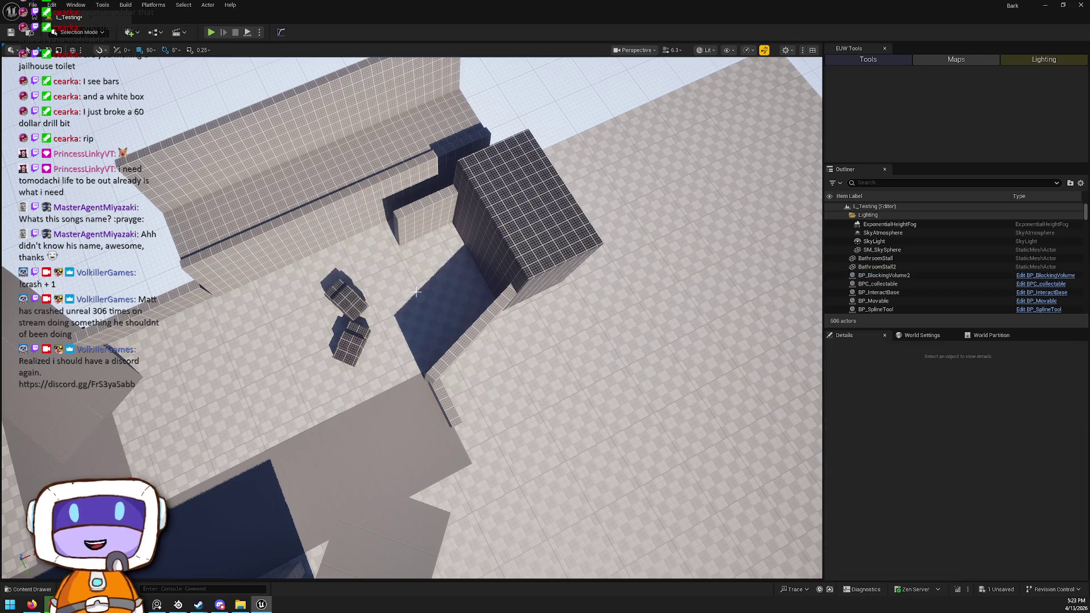
mouse_move(248, 299)
left_mouse_down()
mouse_move(230, 233)
mouse_move(267, 223)
mouse_move(324, 265)
left_mouse_up()
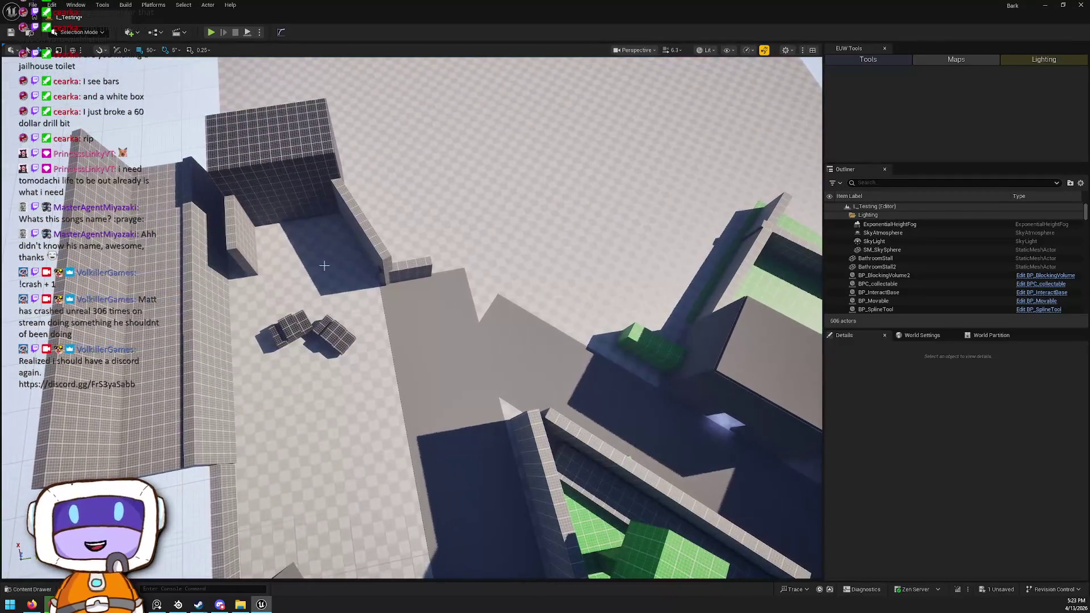
left_click(386, 262)
key("e")
left_click_drag(378, 188, 341, 232)
key("w")
left_click_drag(368, 185, 397, 187)
Rotate the three long walls CubeGridToolOutput46–48 diagonal and move them down and right
mouse_move(428, 260)
left_mouse_down()
mouse_move(409, 272)
mouse_move(426, 261)
mouse_move(408, 244)
mouse_move(403, 261)
left_mouse_up()
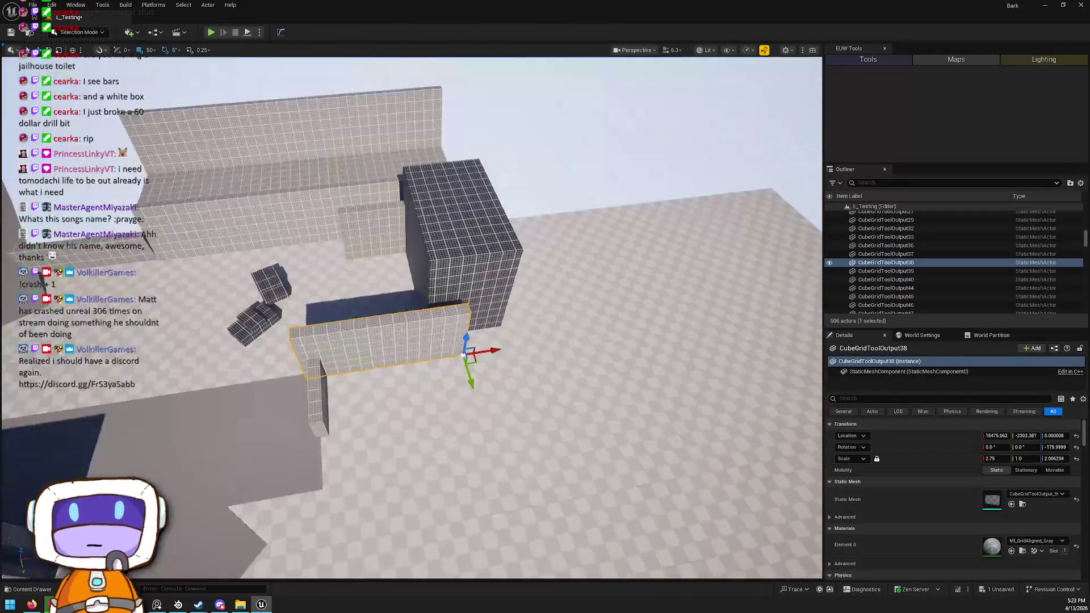
left_click(465, 244)
left_click(341, 138, "ctrl")
left_click(341, 137, "ctrl")
mouse_move(341, 138)
left_mouse_down()
mouse_move(334, 154)
mouse_move(458, 144)
left_mouse_up()
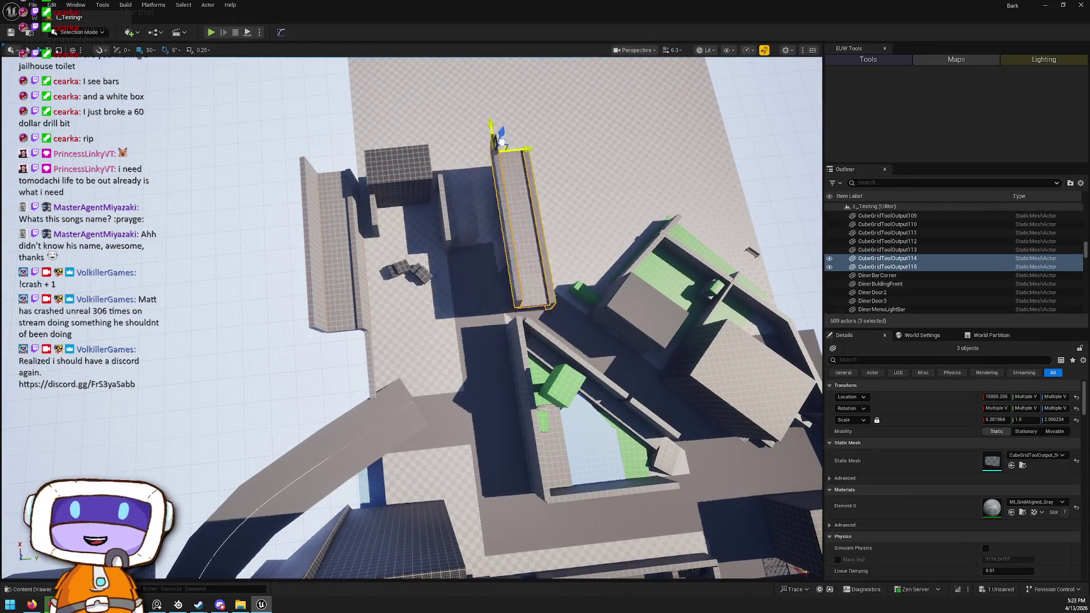
left_click_drag(499, 198, 502, 178)
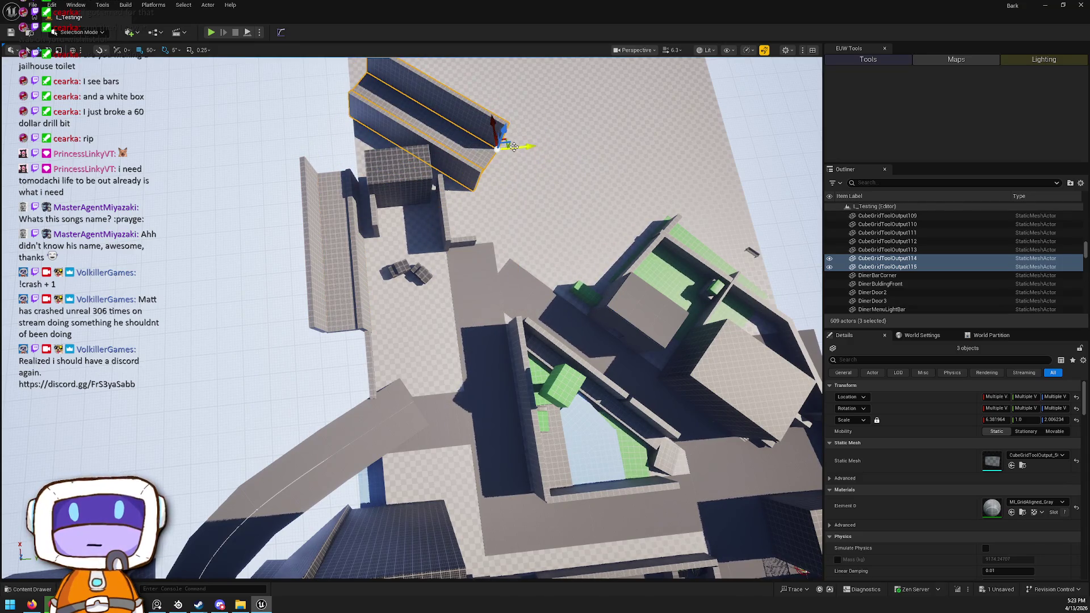
left_click_drag(505, 139, 629, 250)
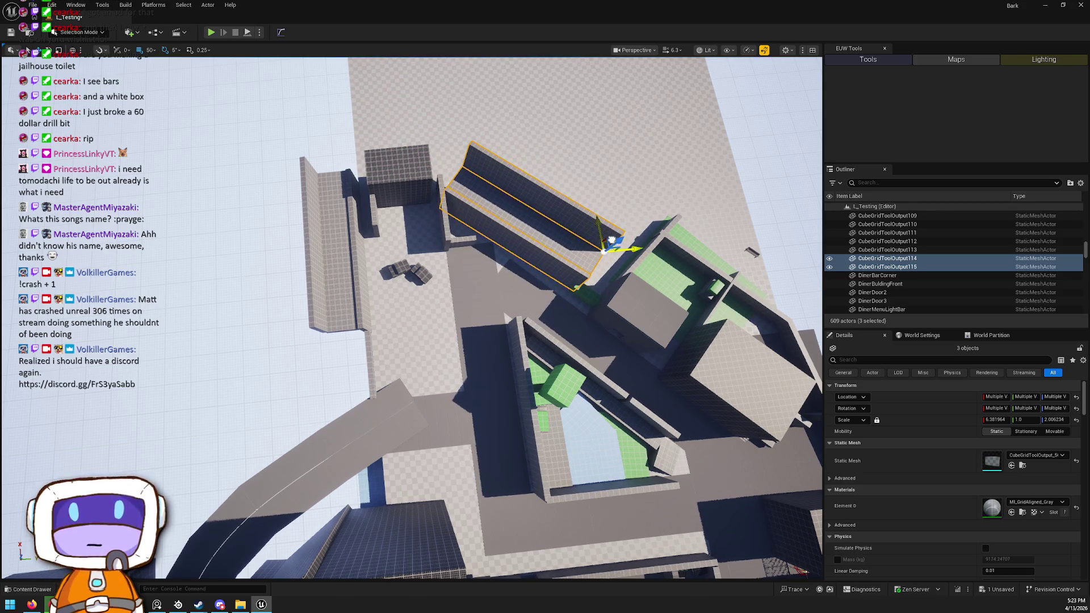
key("w")
key("w")
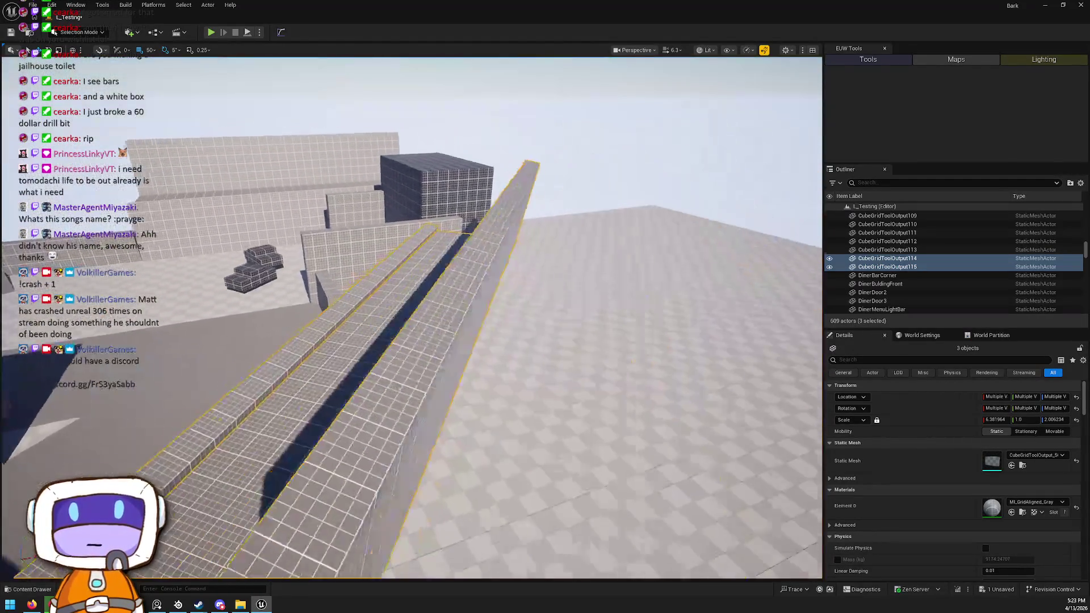
Alt-drag floor plane Rectangle89 to duplicate it into the courtyard below
key("w")
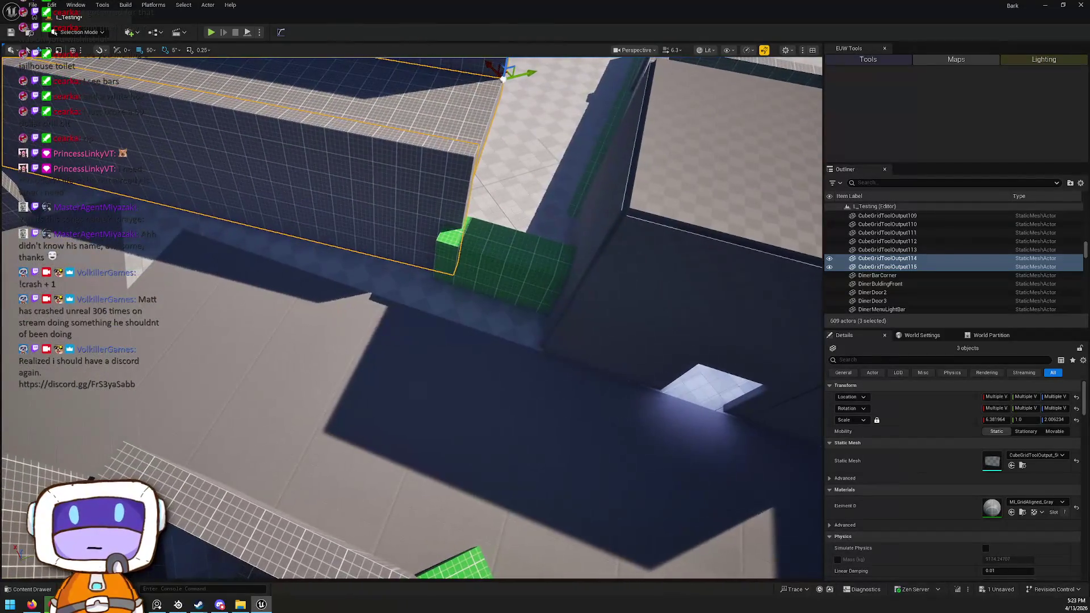
key("s")
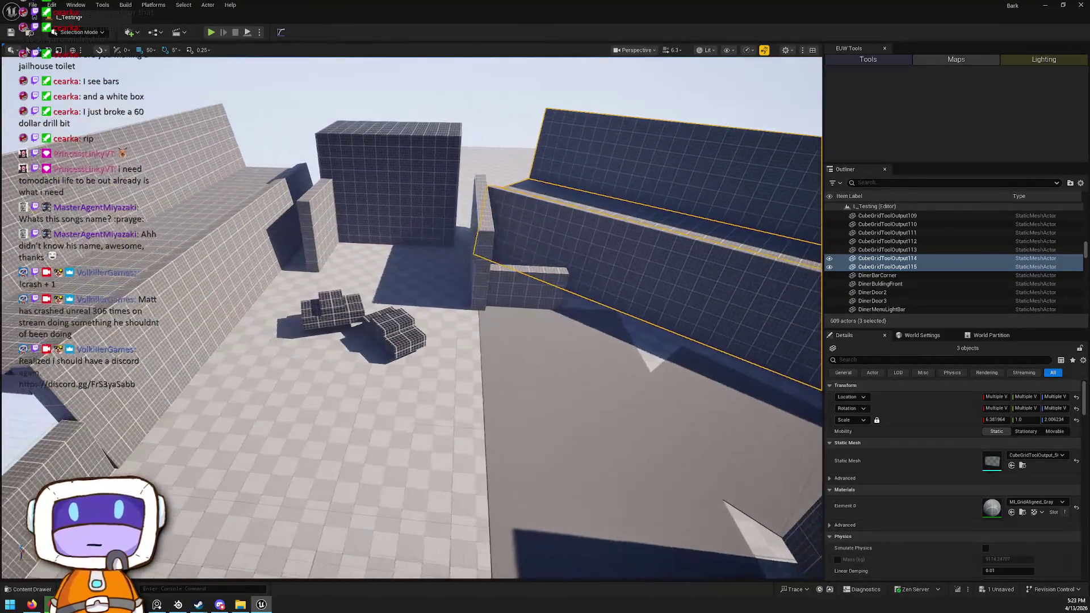
key("e")
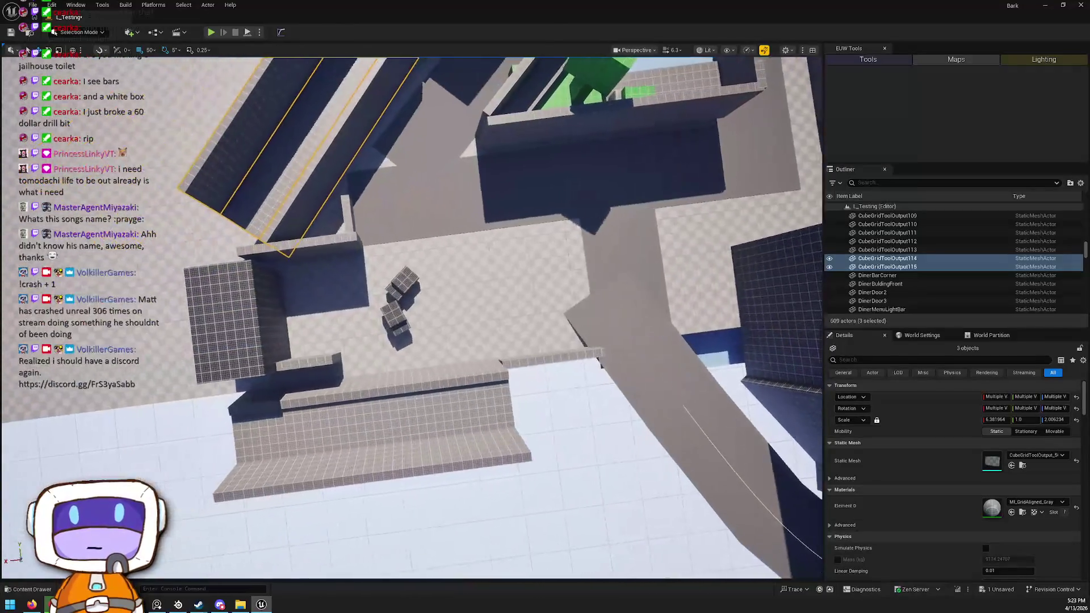
key("a")
left_click(477, 213)
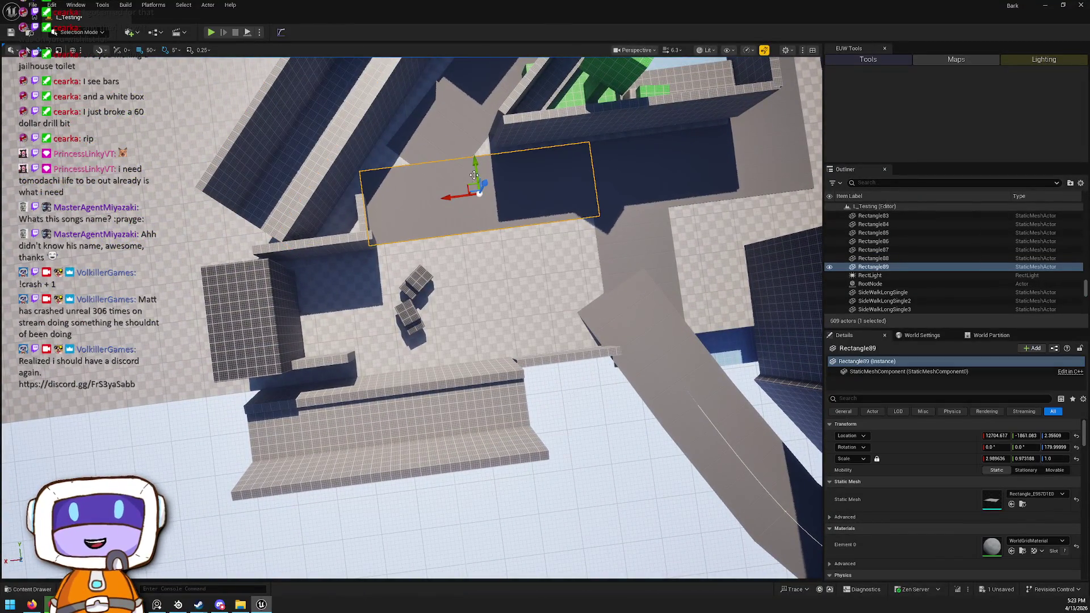
left_click_drag(474, 176, 475, 257, "alt")
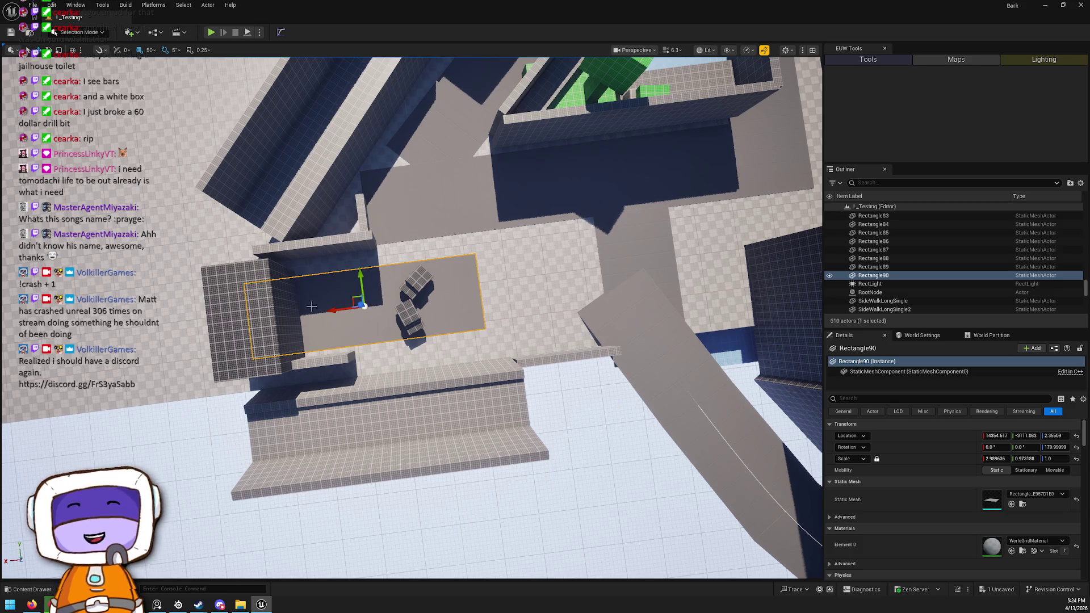
mouse_move(496, 261)
left_mouse_down()
mouse_move(528, 273)
mouse_move(582, 243)
mouse_move(607, 261)
mouse_move(415, 286)
left_mouse_up()
Shift the courtyard's two left walls and tall cube Cube52 to the right
left_click(368, 212)
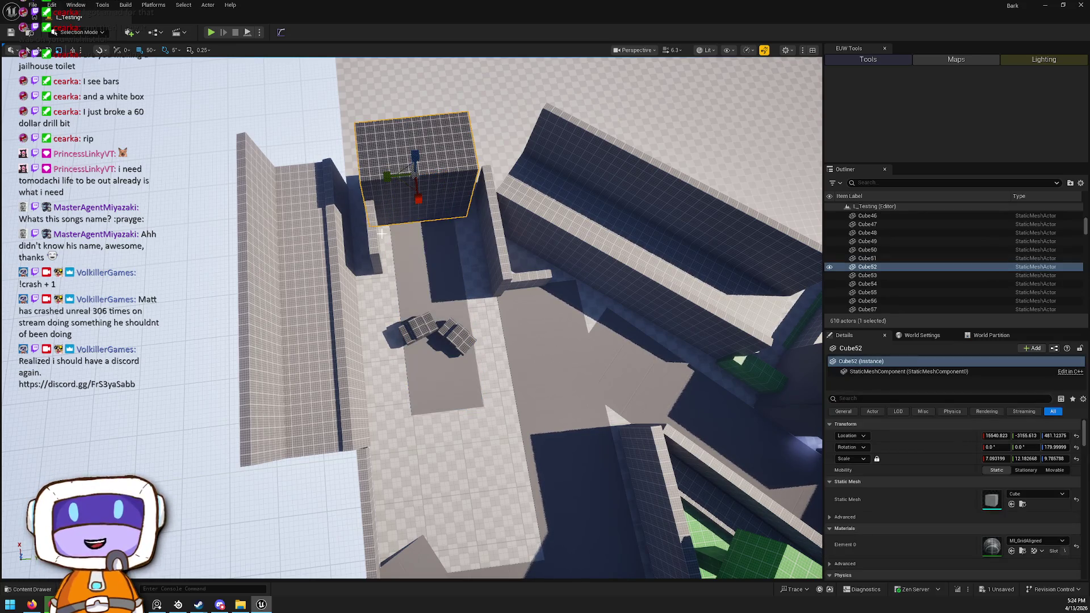
left_click(254, 341)
left_click(305, 345, "ctrl")
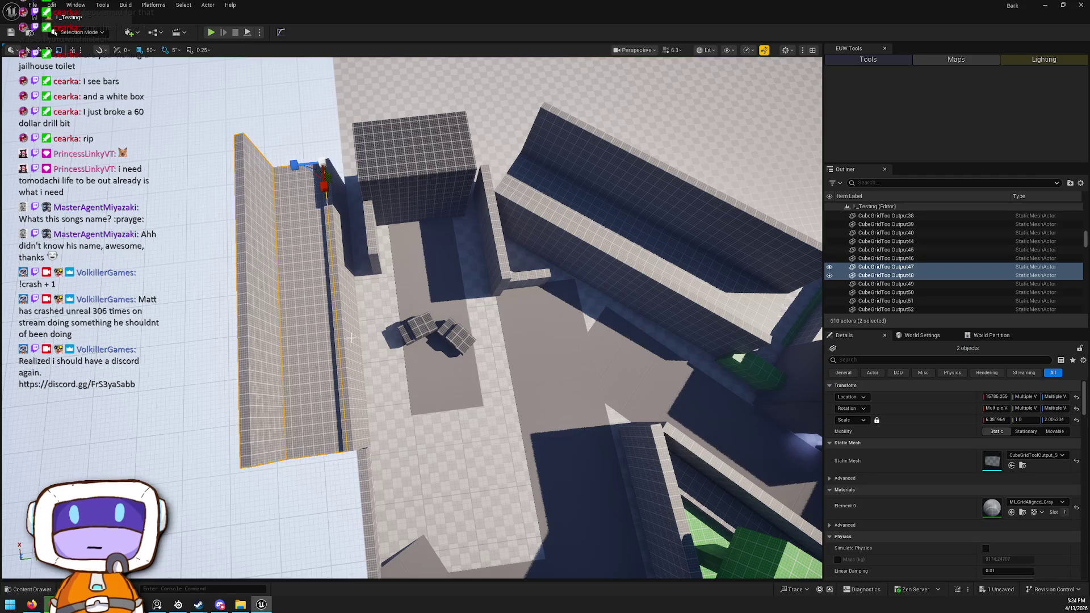
left_click(396, 189, "ctrl")
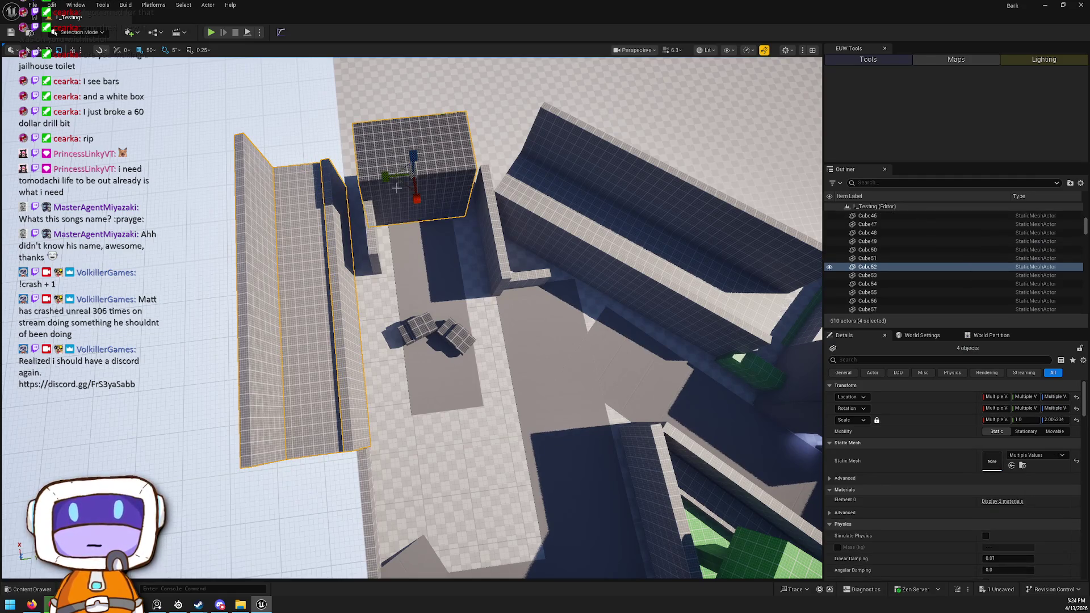
left_click_drag(397, 177, 437, 179)
Delete the copied floor plane Rectangle90, undoing one stray deletion first
left_click(408, 267)
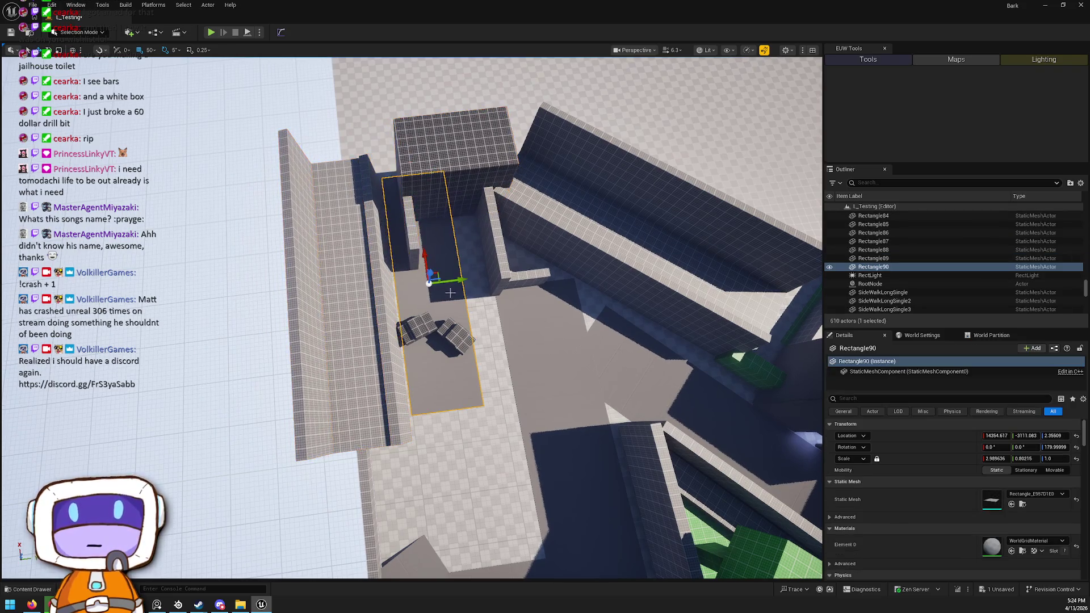
key("f")
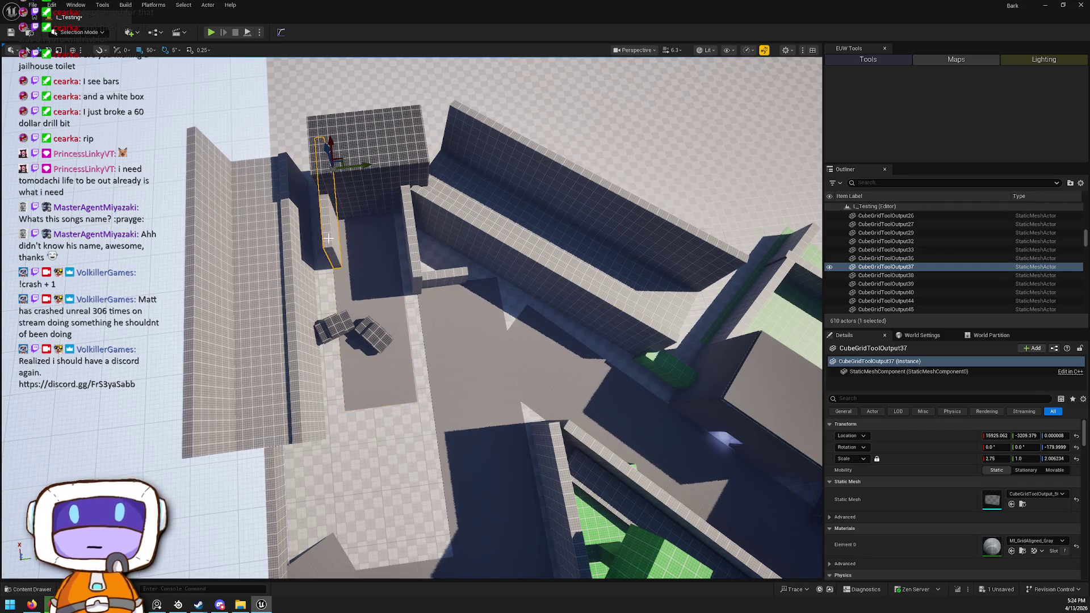
key("Delete")
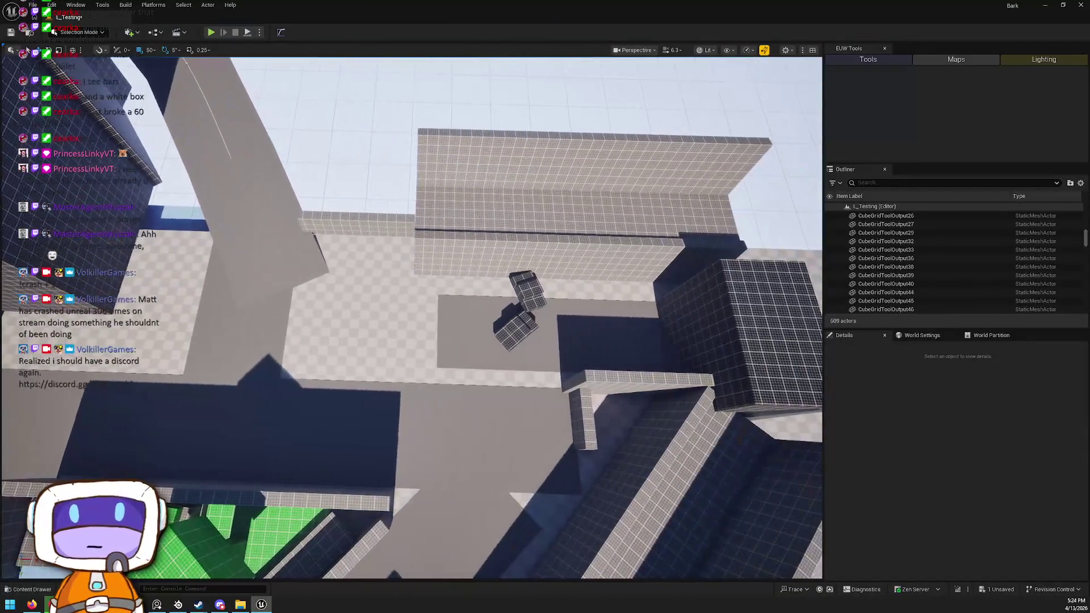
key("ctrl+z")
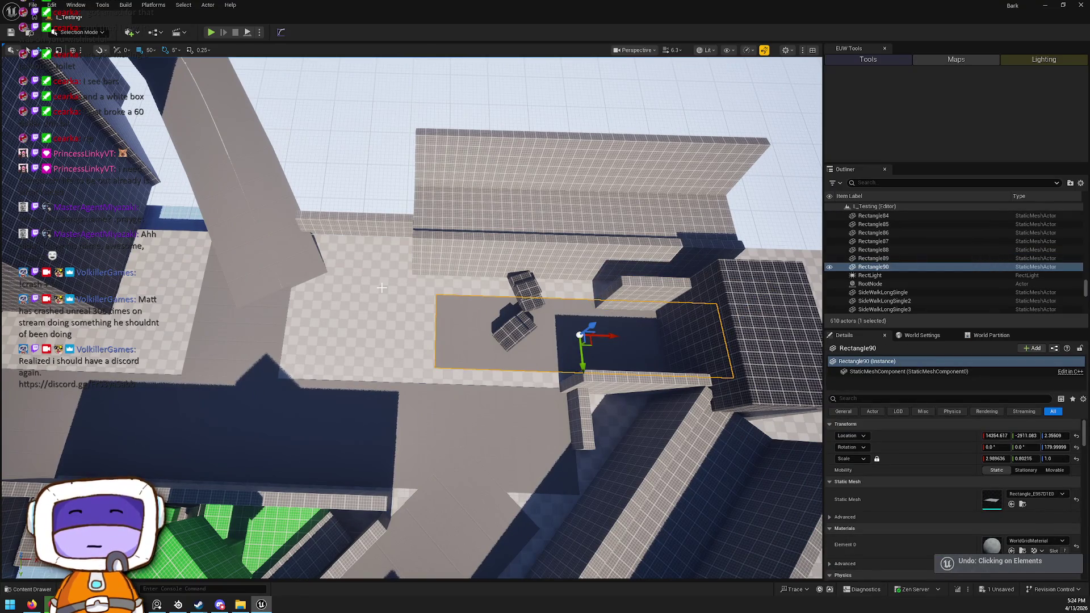
key("Delete")
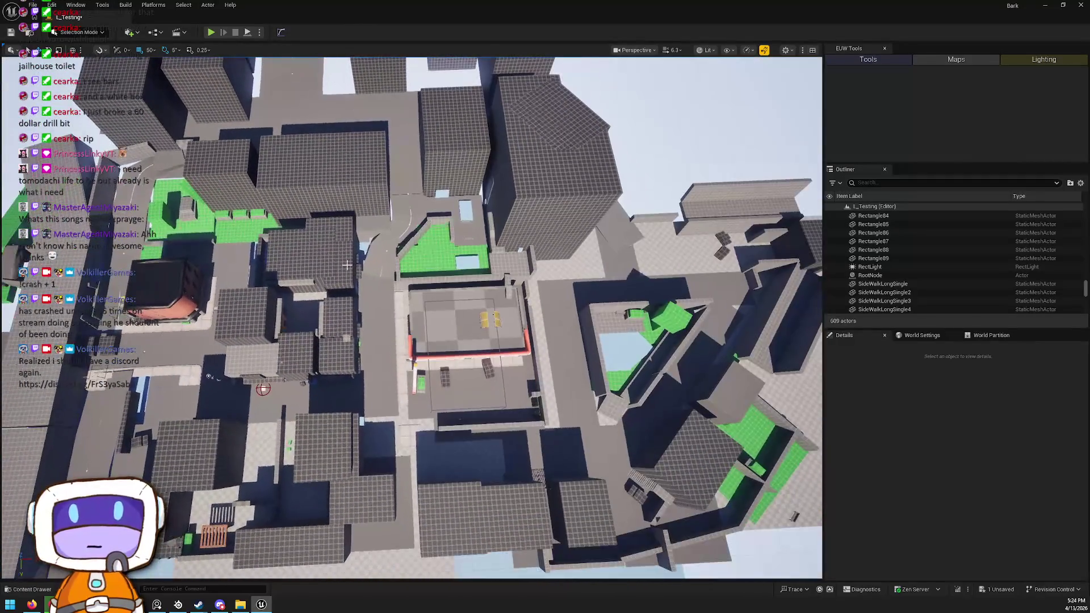
key("ctrl+space")
left_click(999, 589)
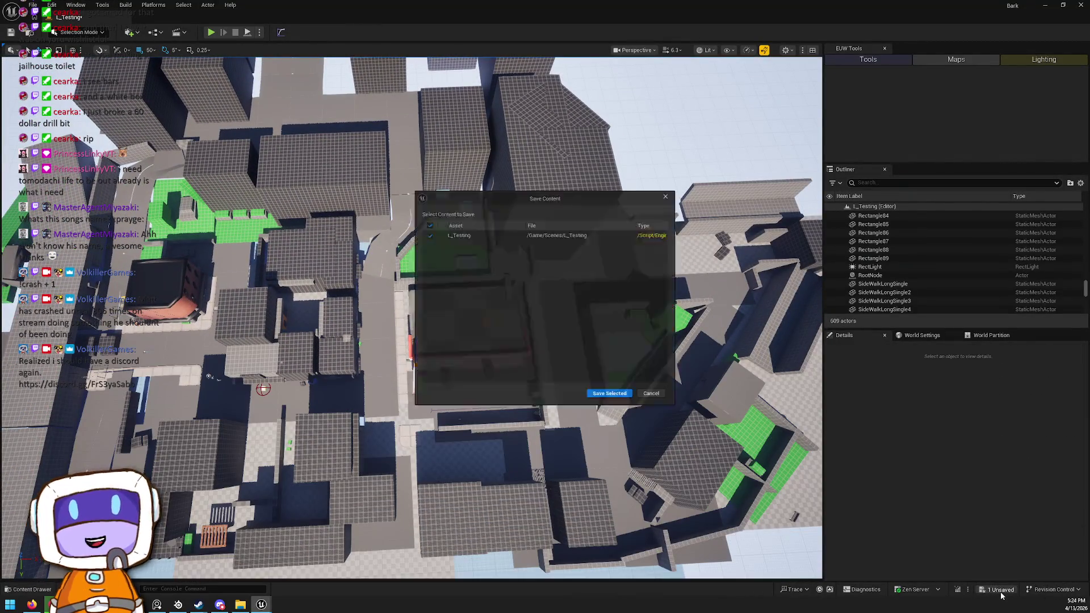
left_click(613, 398)
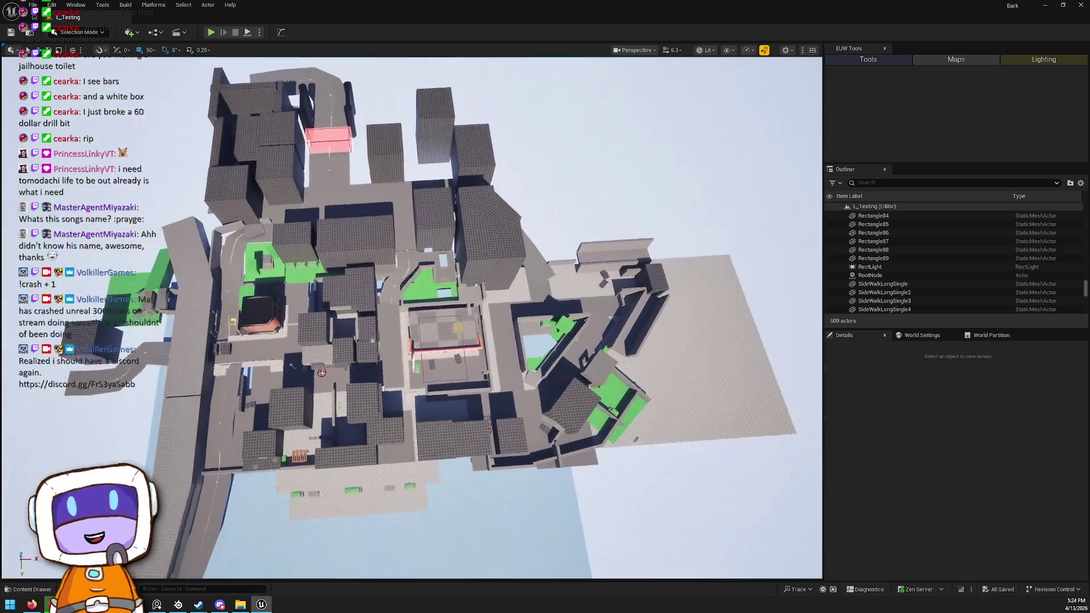
left_click_drag(555, 336, 554, 335)
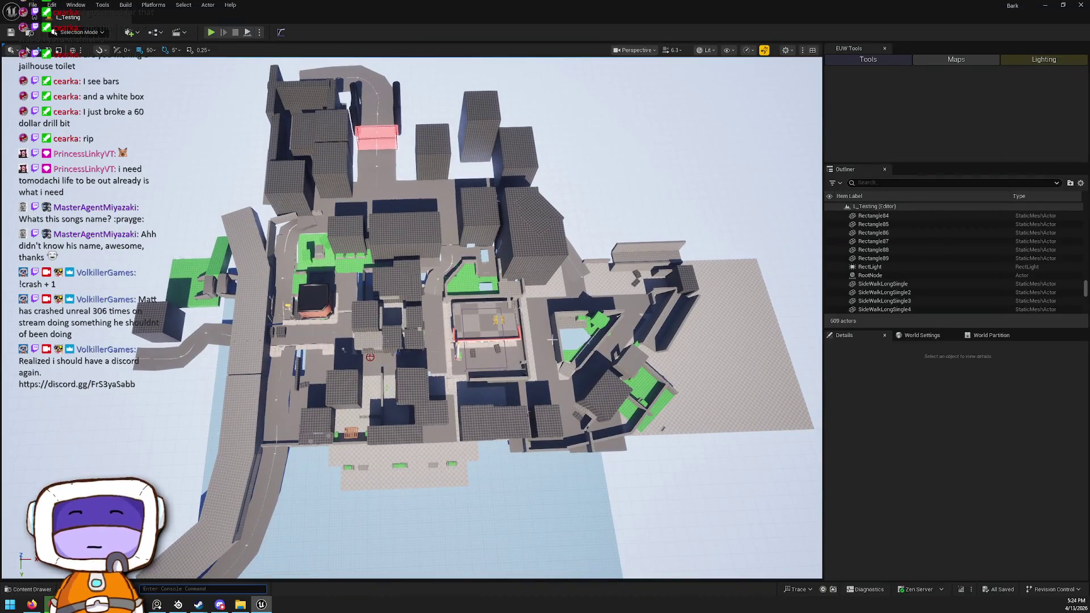
type("highre")
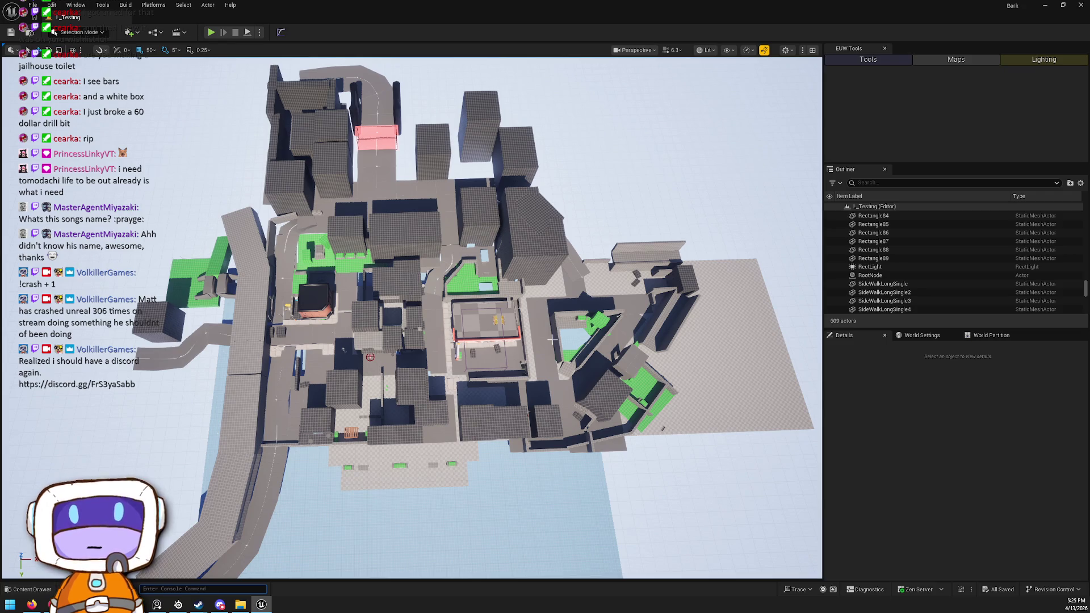
scroll(648, 316, "up", 3)
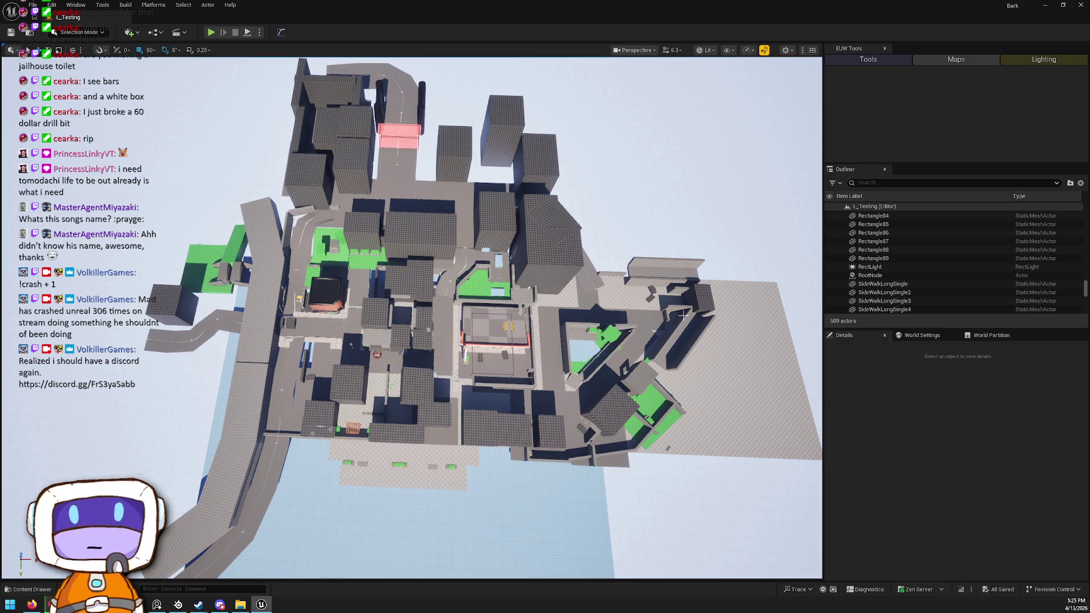
scroll(617, 321, "up", 10)
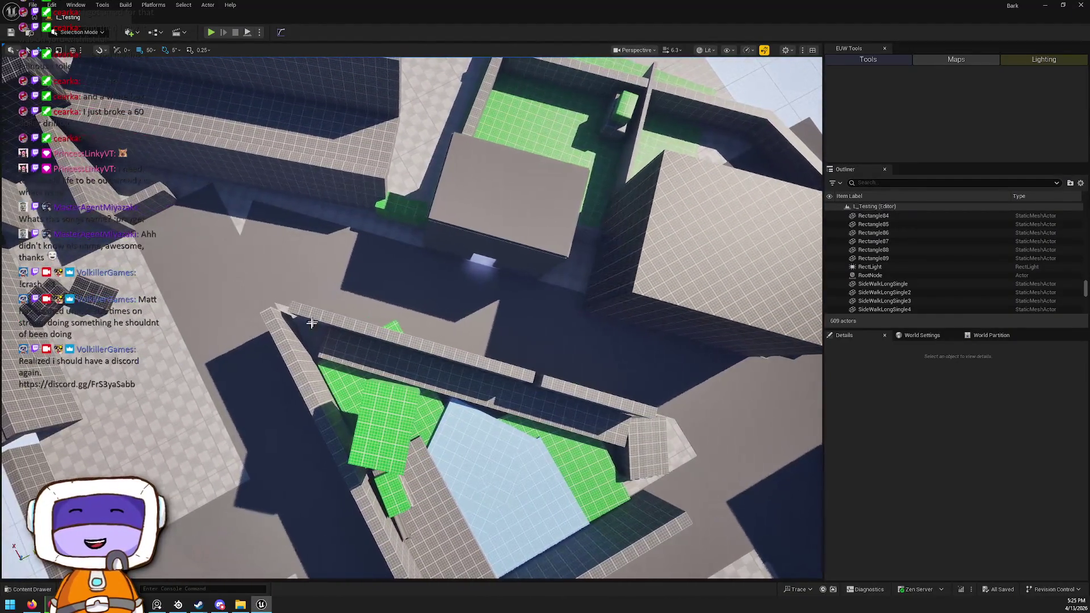
Reposition and slightly shorten the long wall CubeGridToolOutput81 beside the green courtyard
left_click(346, 198)
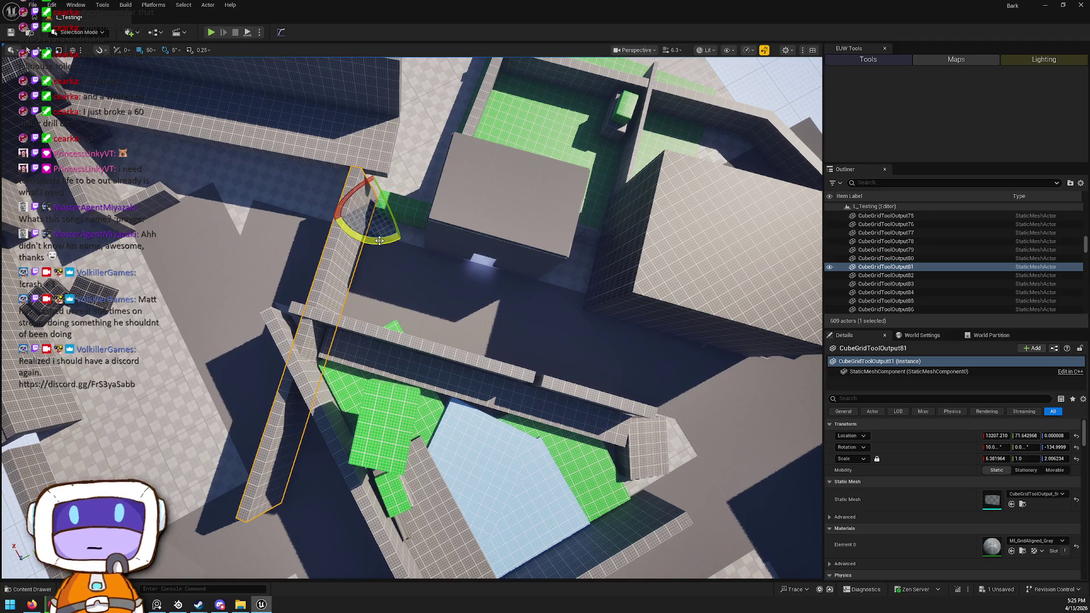
key("Escape")
left_click_drag(409, 273, 386, 276)
left_click(318, 251)
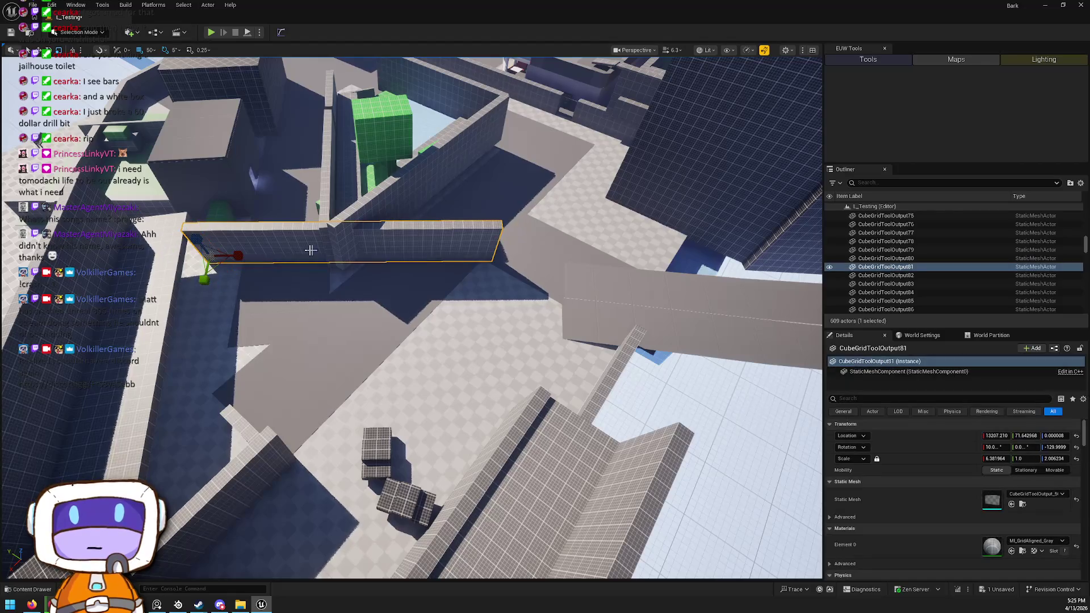
left_click_drag(386, 276, 363, 280)
left_click_drag(587, 324, 537, 317)
Select the nearby floor plane Rectangle89 and scale it up
left_click(444, 252)
left_click_drag(444, 253, 447, 251)
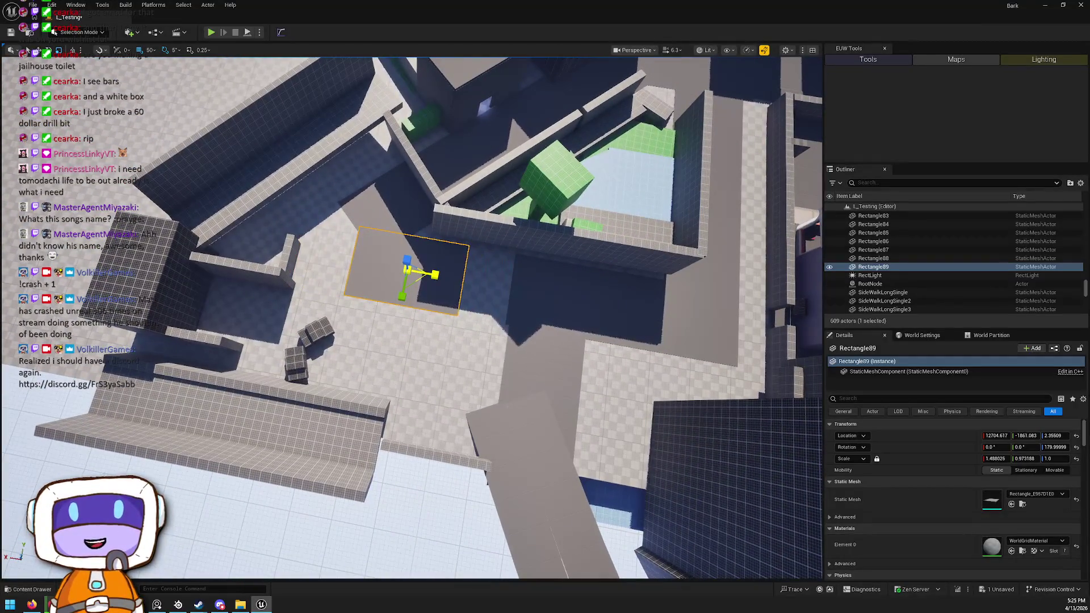
left_click(427, 256)
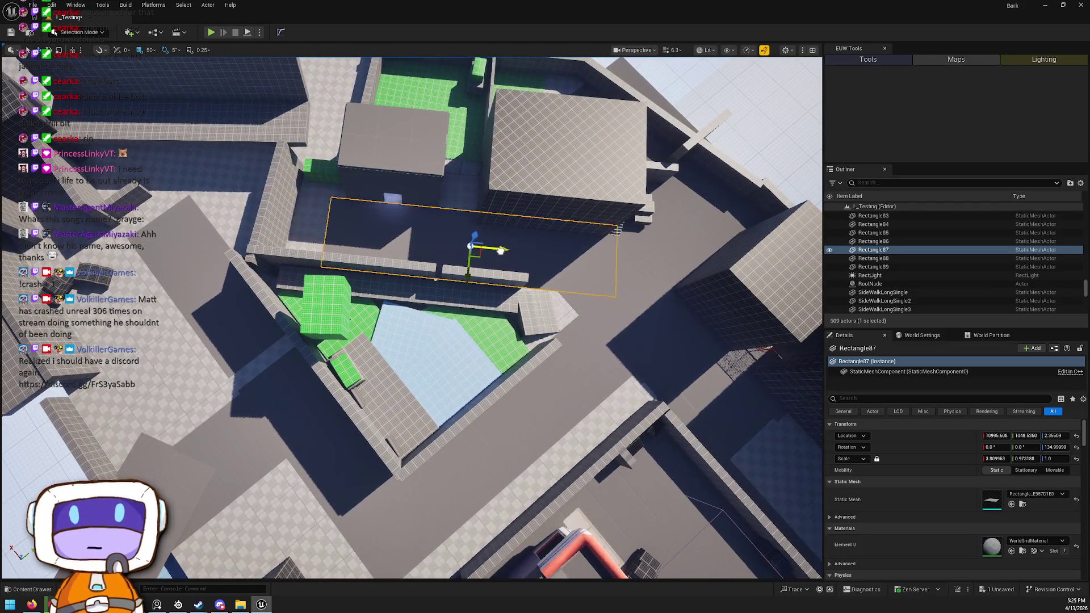
key("Escape")
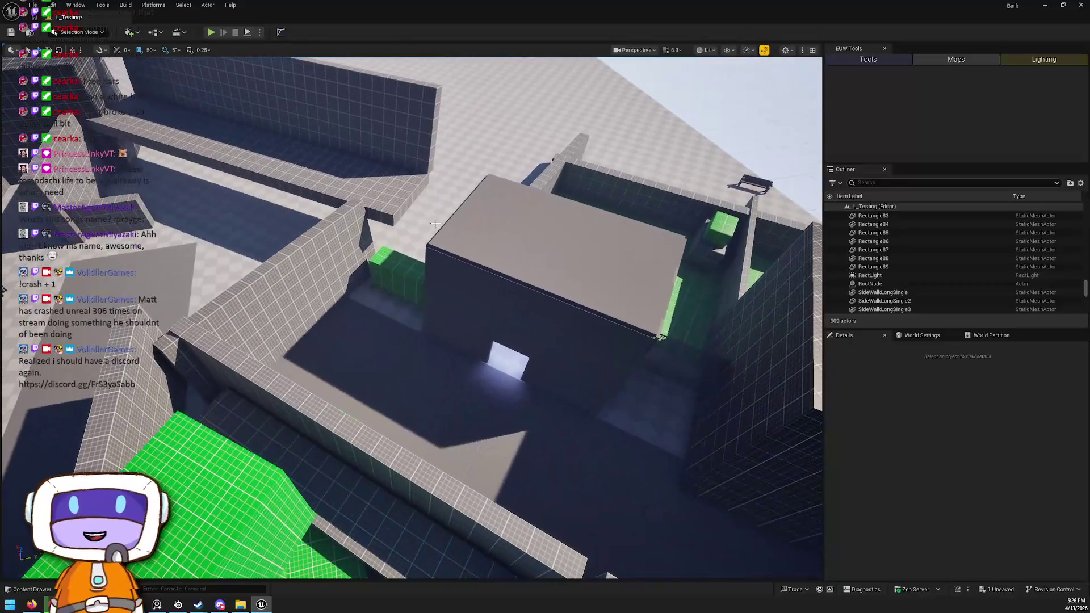
Undo an accidental selection with Ctrl+Z, recheck the long wall, and select the large gray block
left_click(437, 221)
key("ctrl+z")
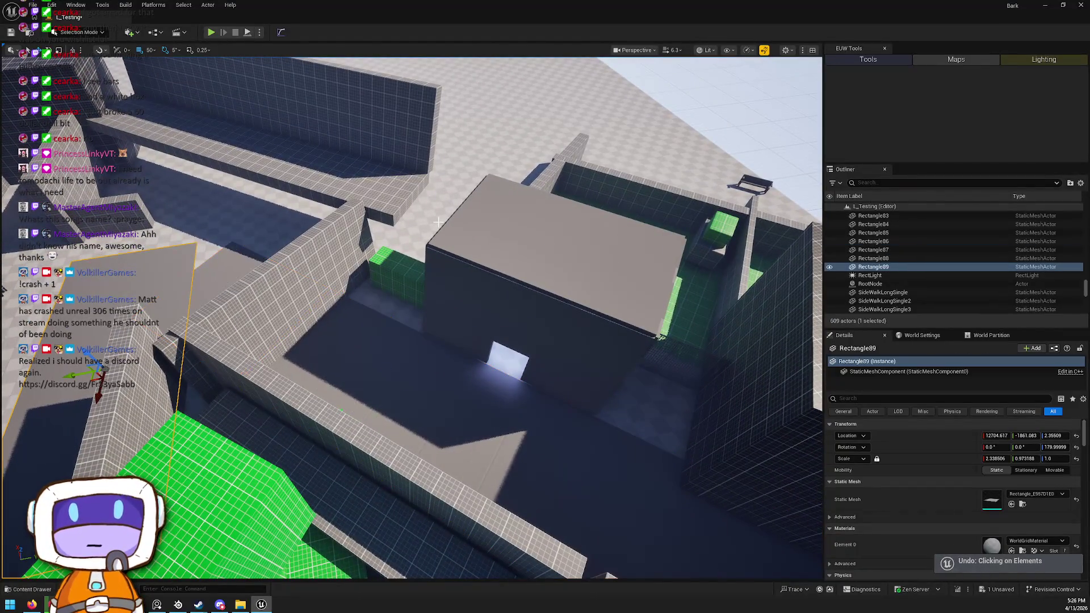
key("Escape")
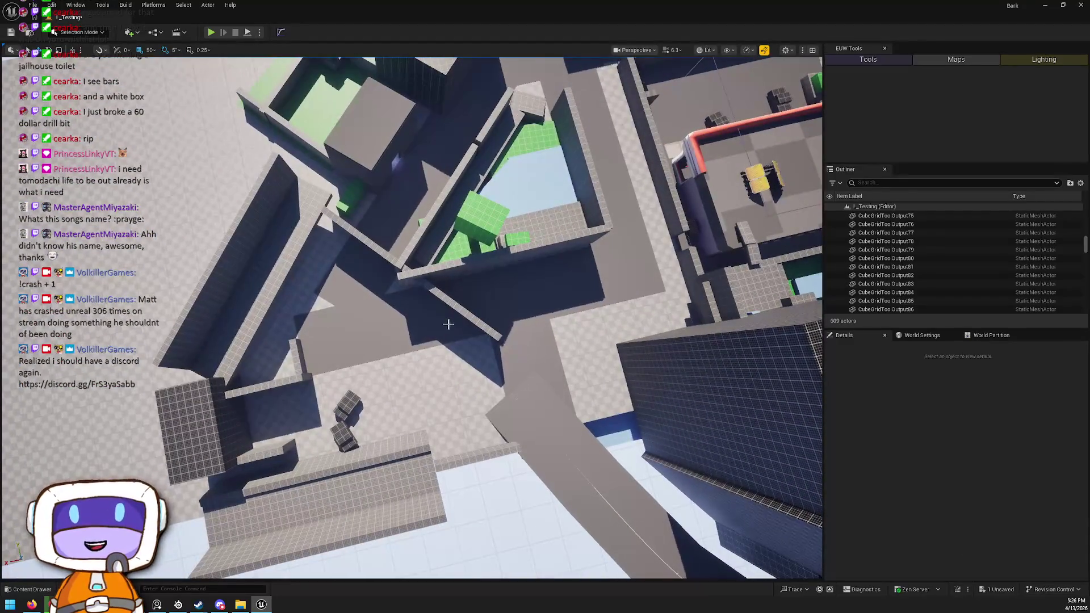
left_click(434, 320)
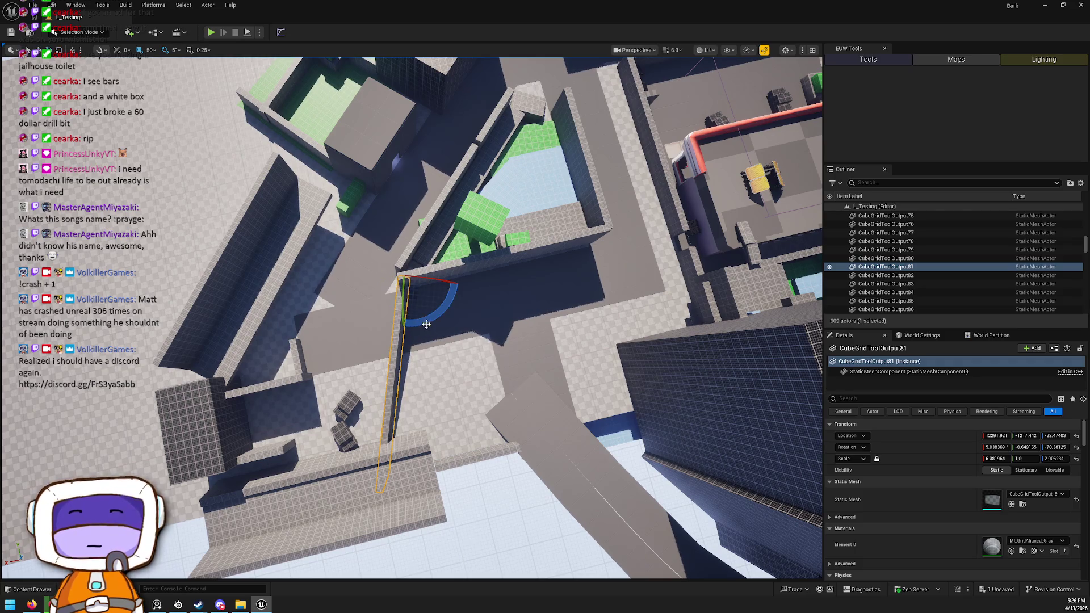
key("Escape")
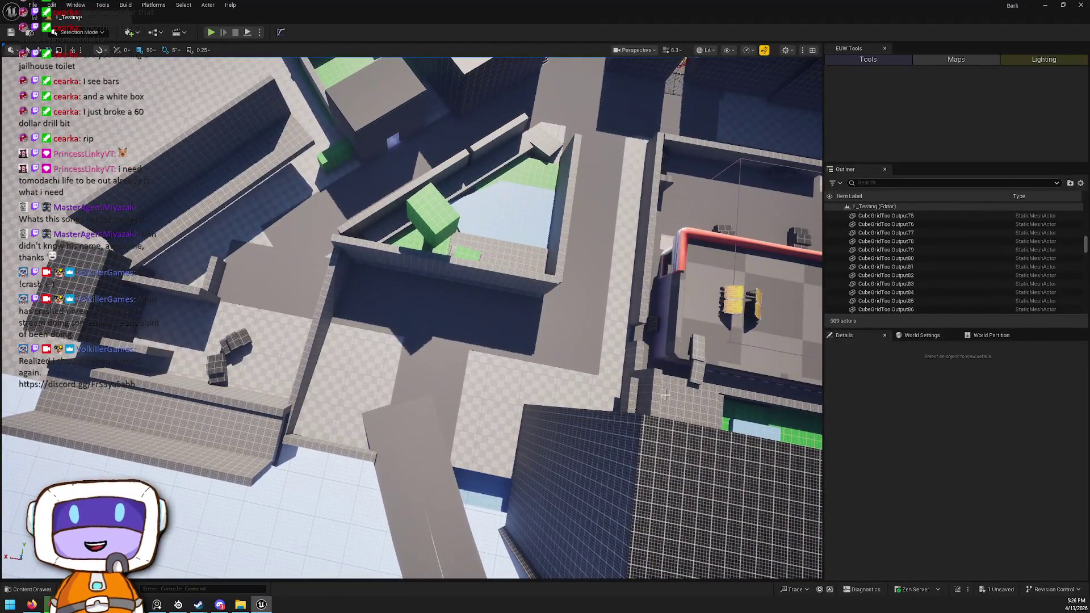
left_click(665, 396)
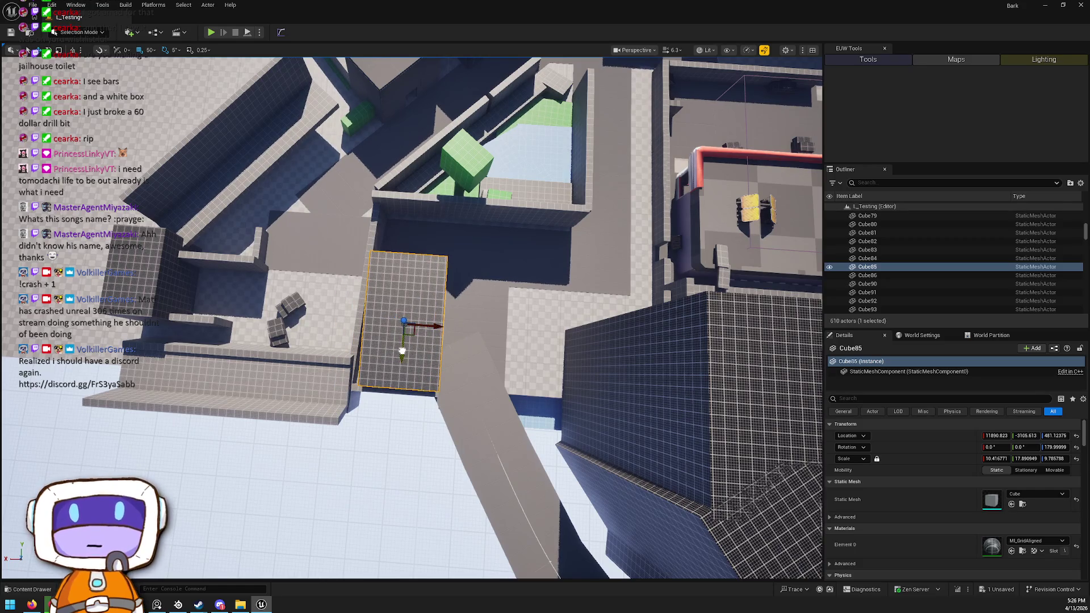
Check Cube85's new position beside the curving road from overhead and road-level views
mouse_move(379, 370)
left_mouse_down()
mouse_move(379, 324)
mouse_move(327, 306)
left_mouse_up()
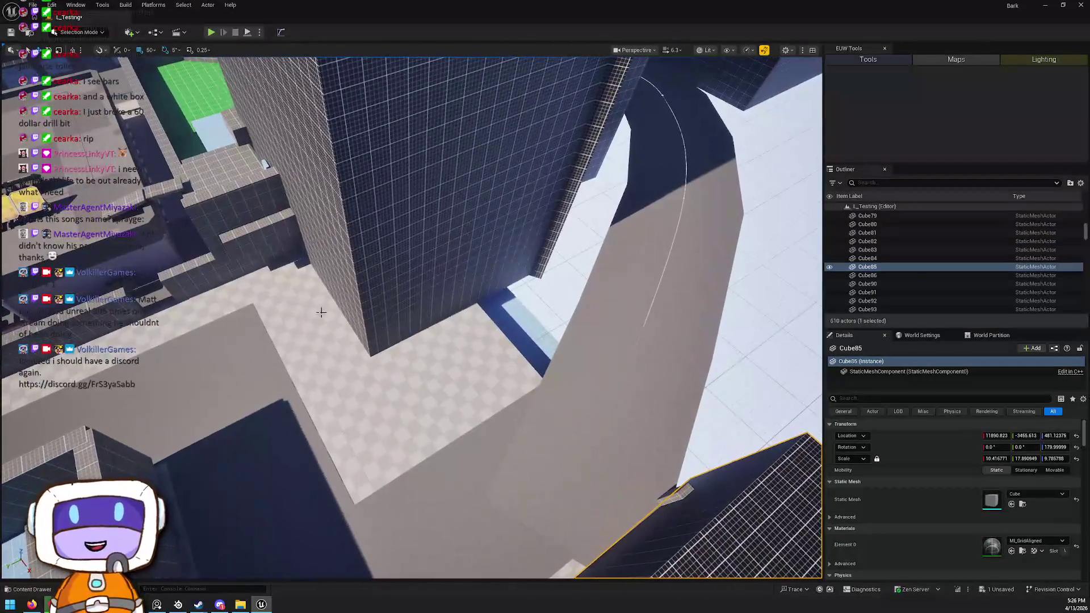
left_click_drag(458, 362, 424, 330)
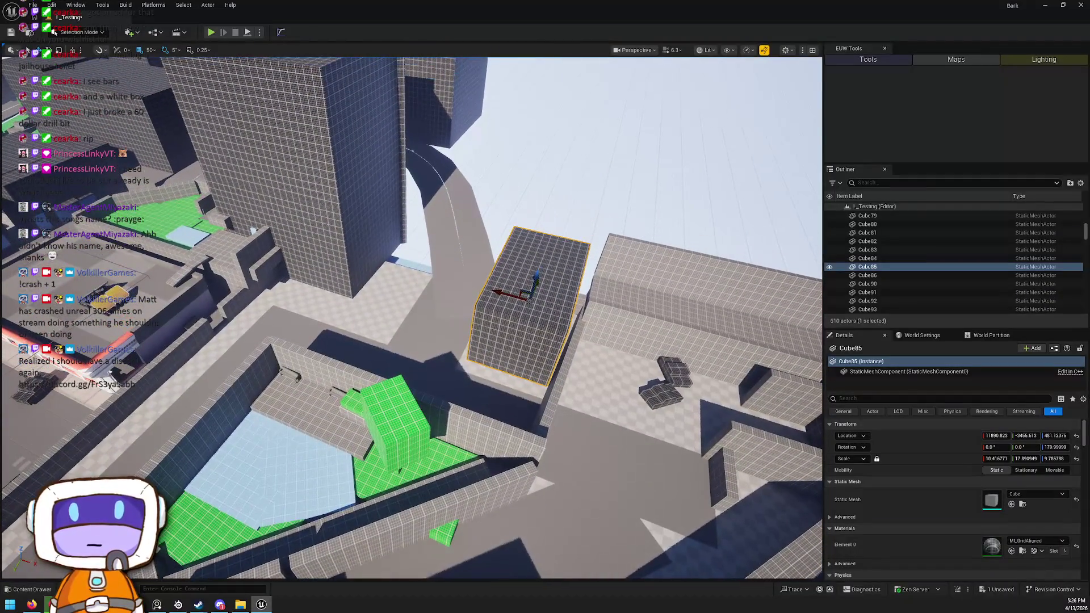
key("a")
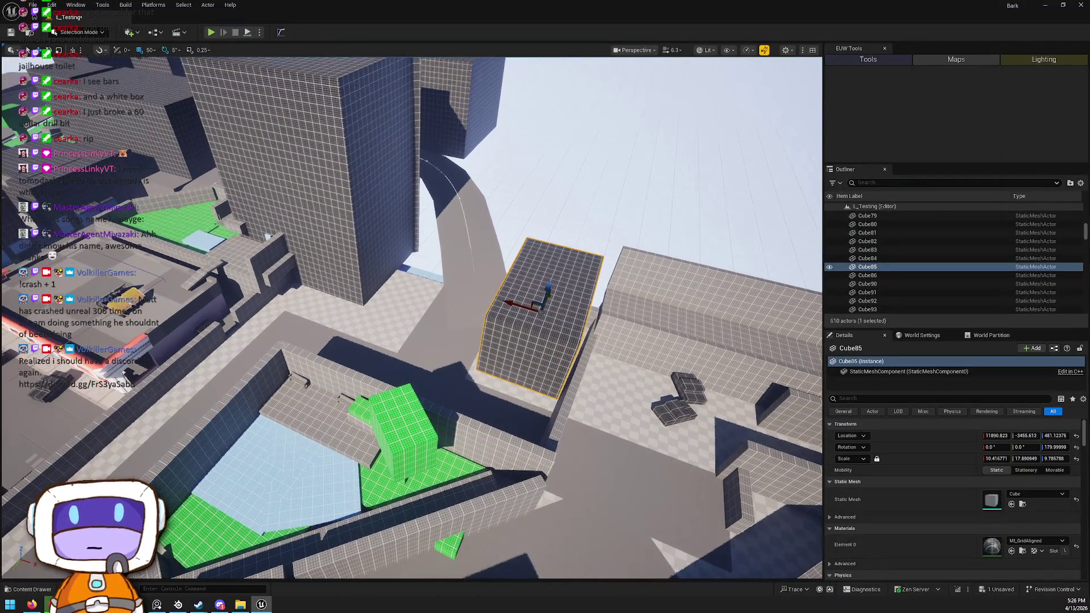
scroll(412, 318, "down", 5)
key("f")
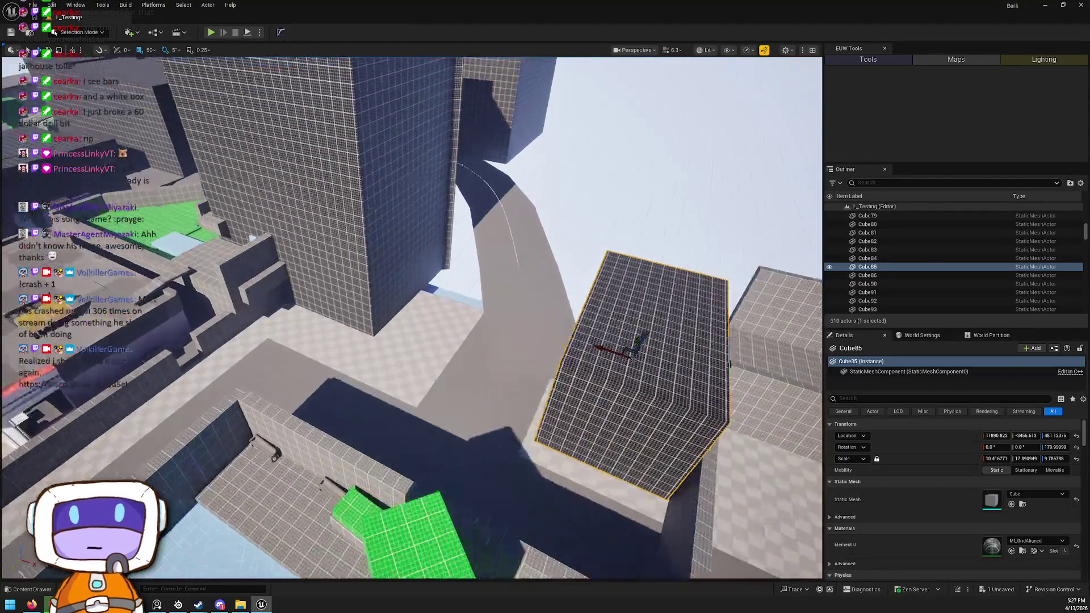
key("w")
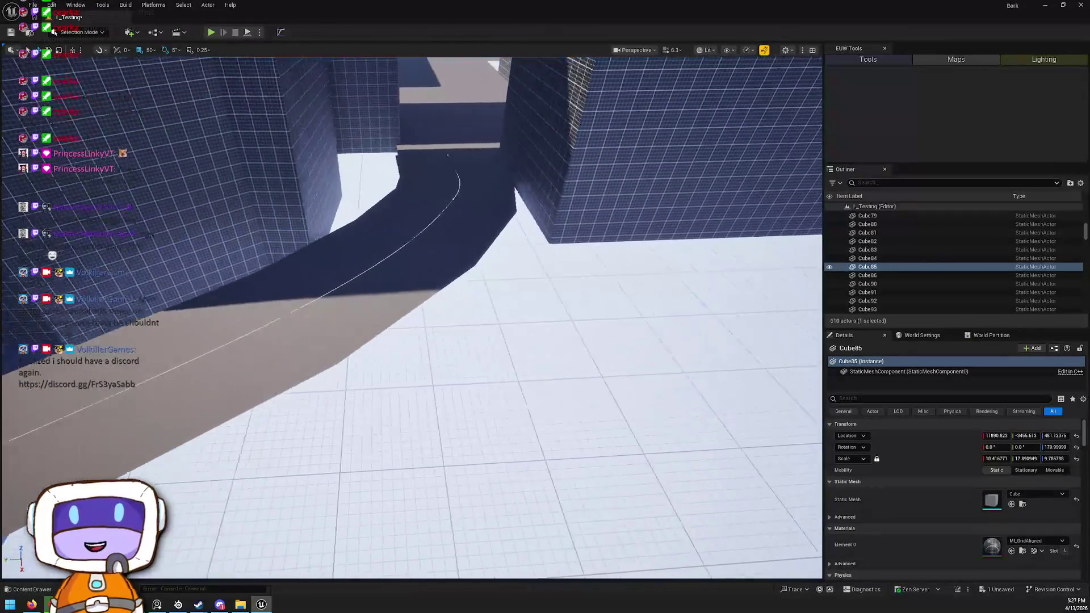
key("s")
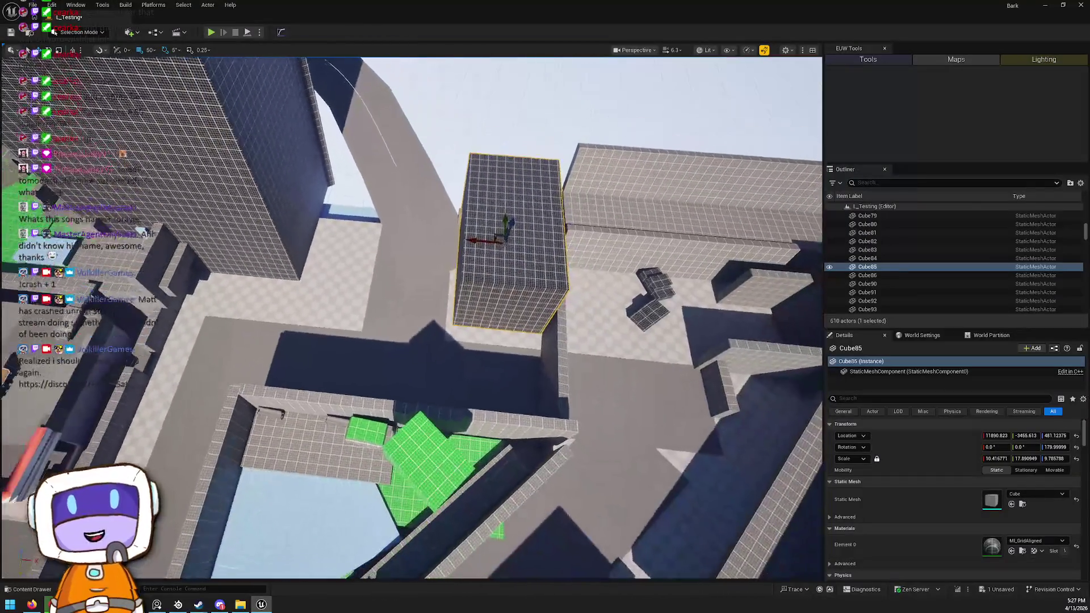
key("a")
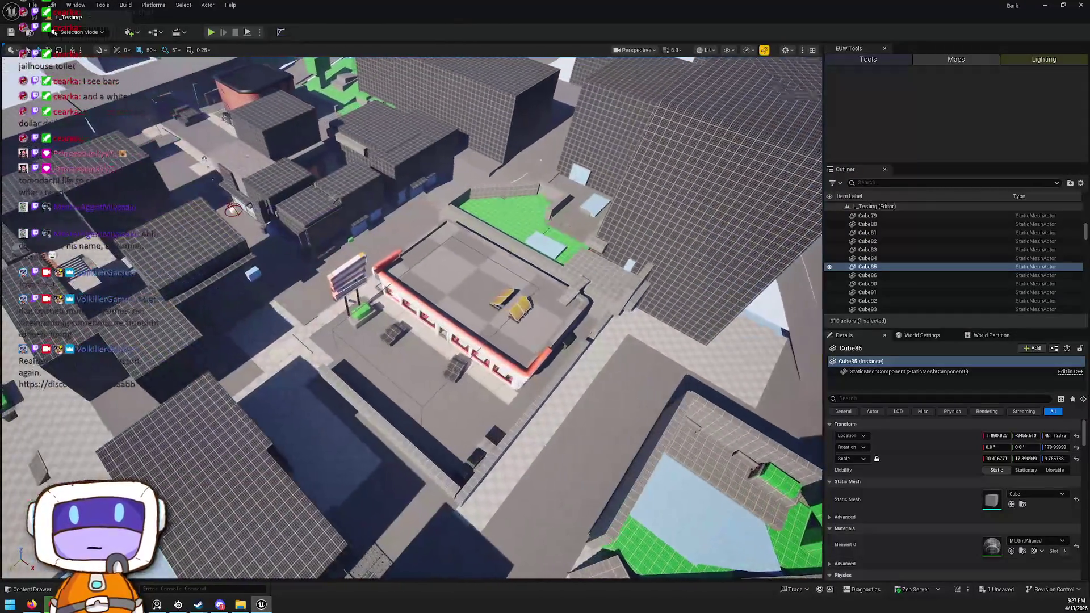
key("e")
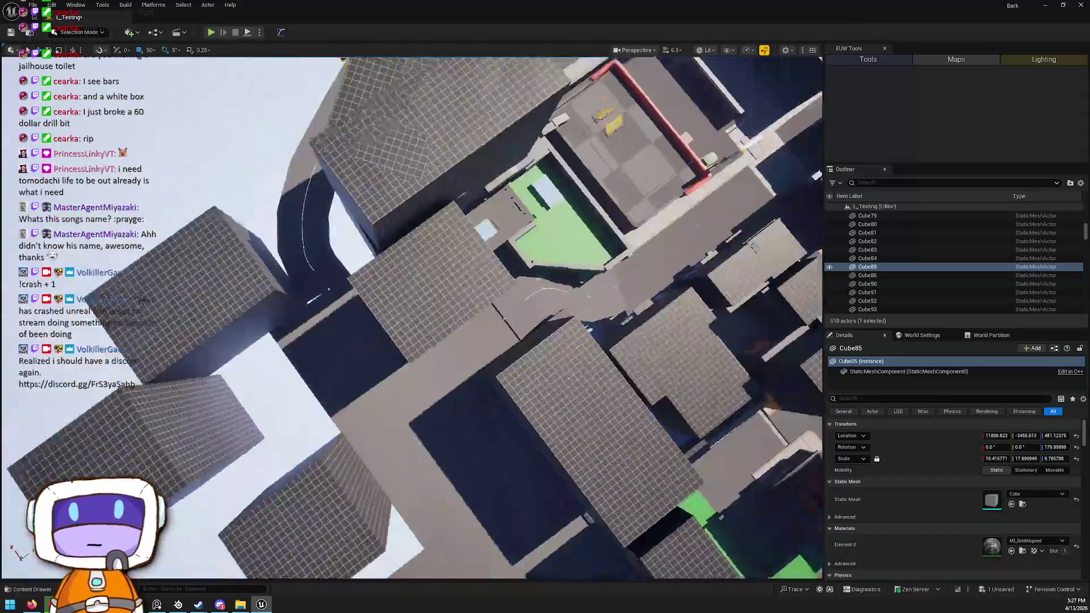
key("q")
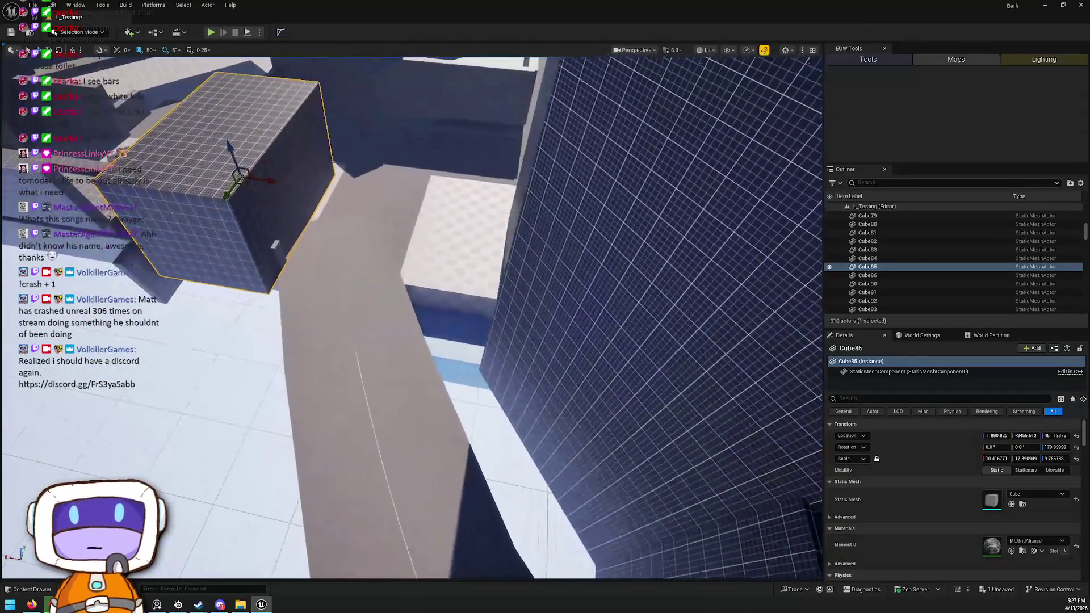
key("q")
right_click(275, 401)
Play From Here at the first floor spot, roll the sphere forward, then end the session
left_click(378, 398)
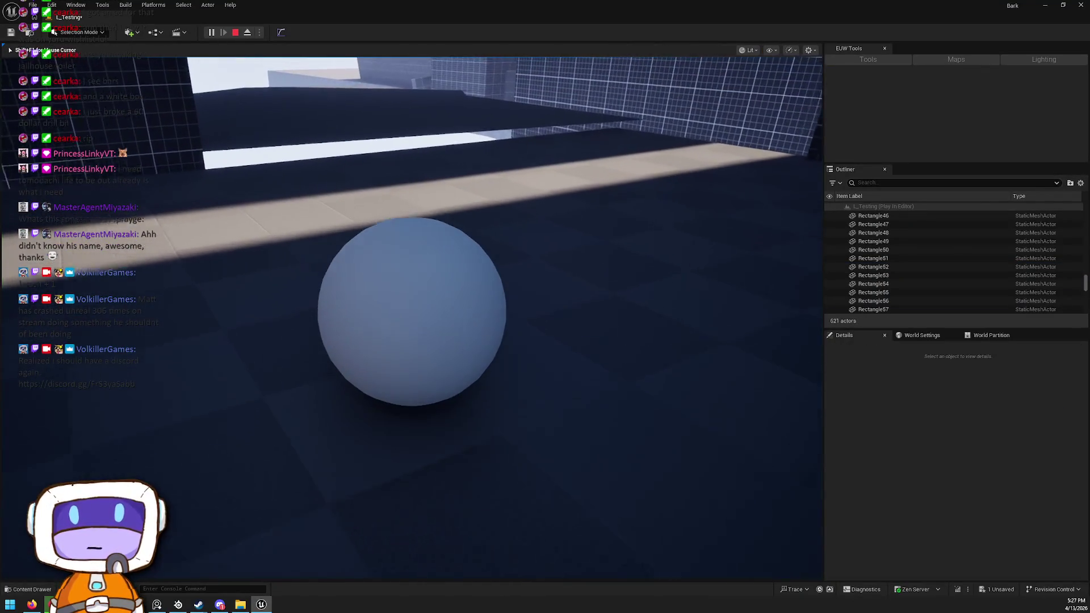
key("w")
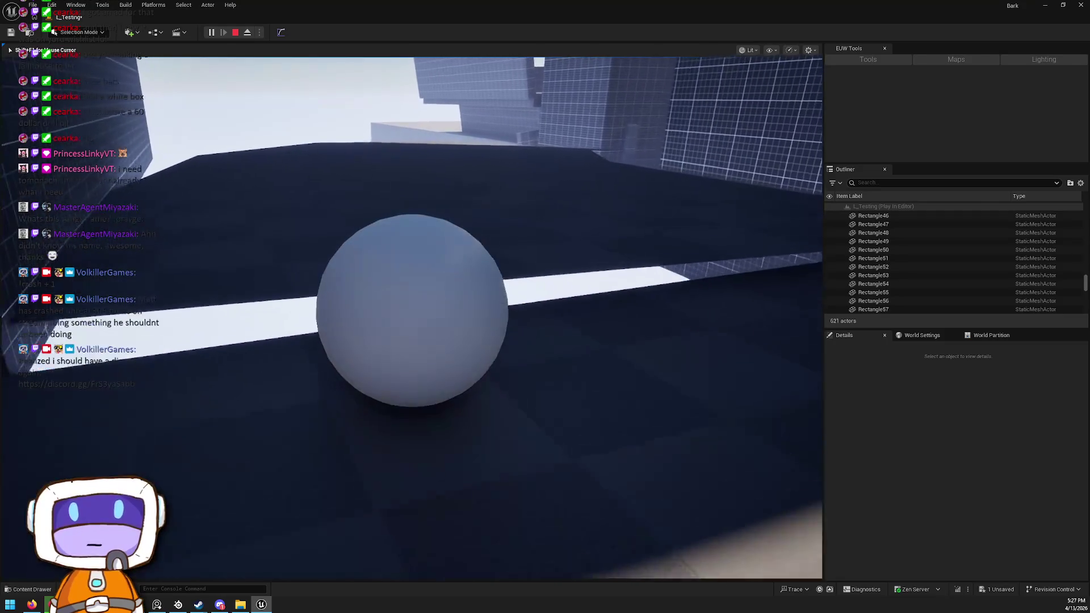
key("w")
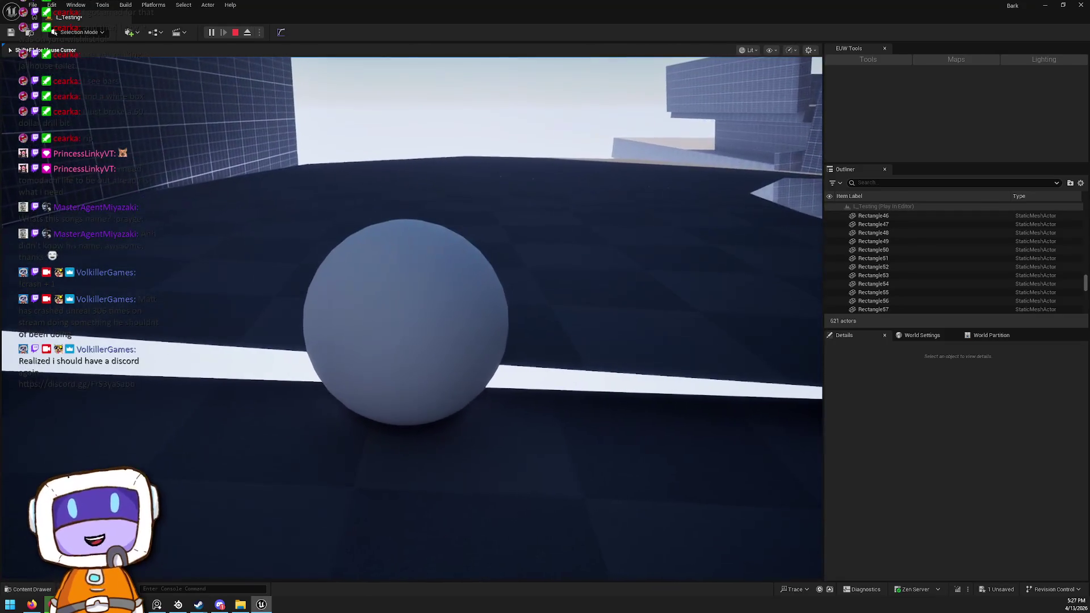
key("Escape")
Play From Here at a chosen road spot, roll through the level, then stop the session
right_click(435, 279)
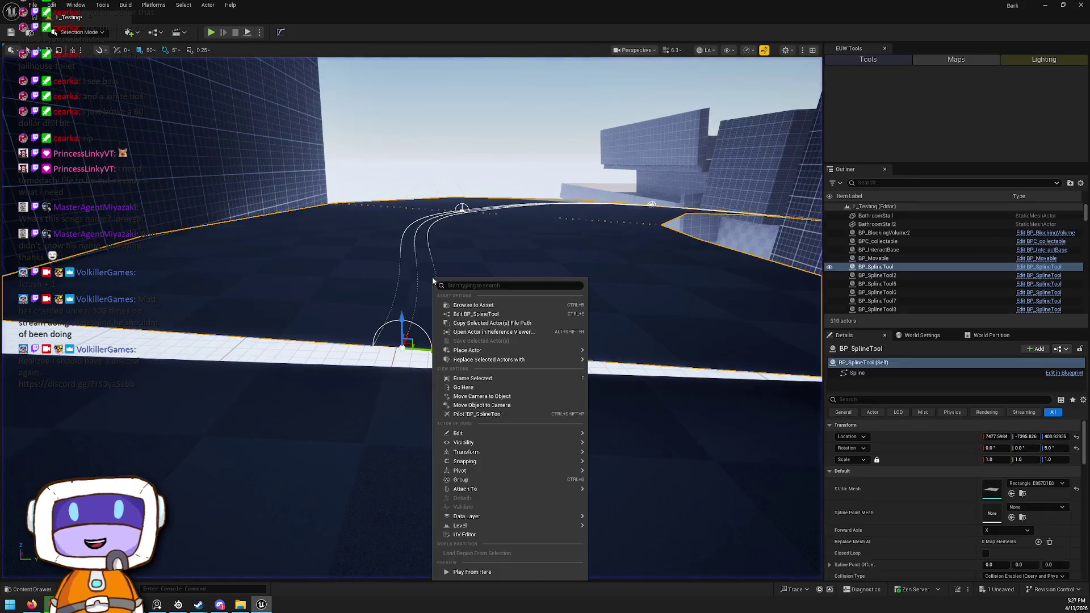
left_click(523, 577)
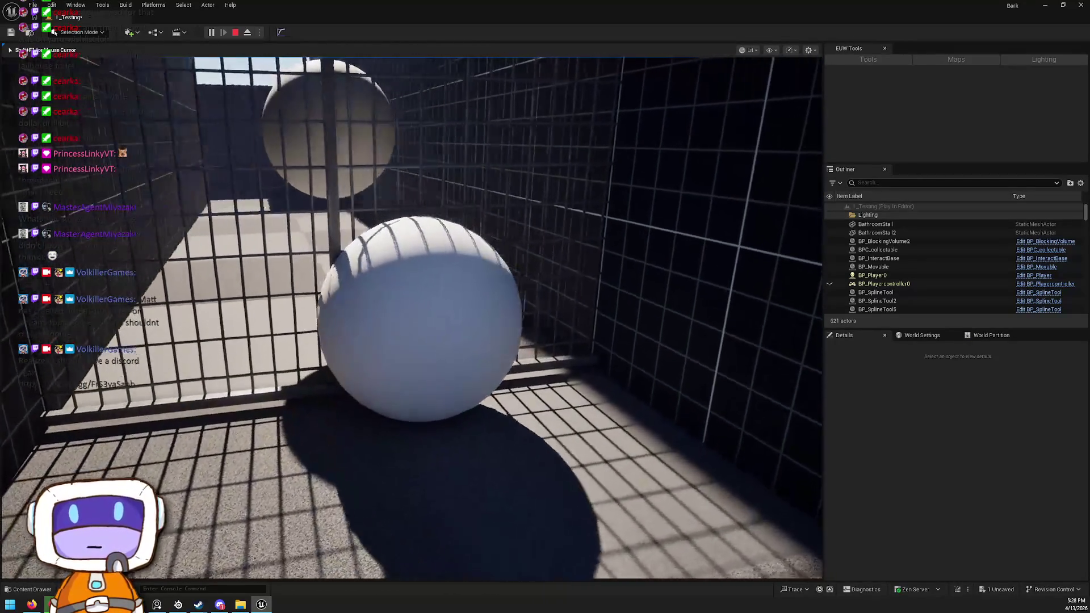
key("shift+F1")
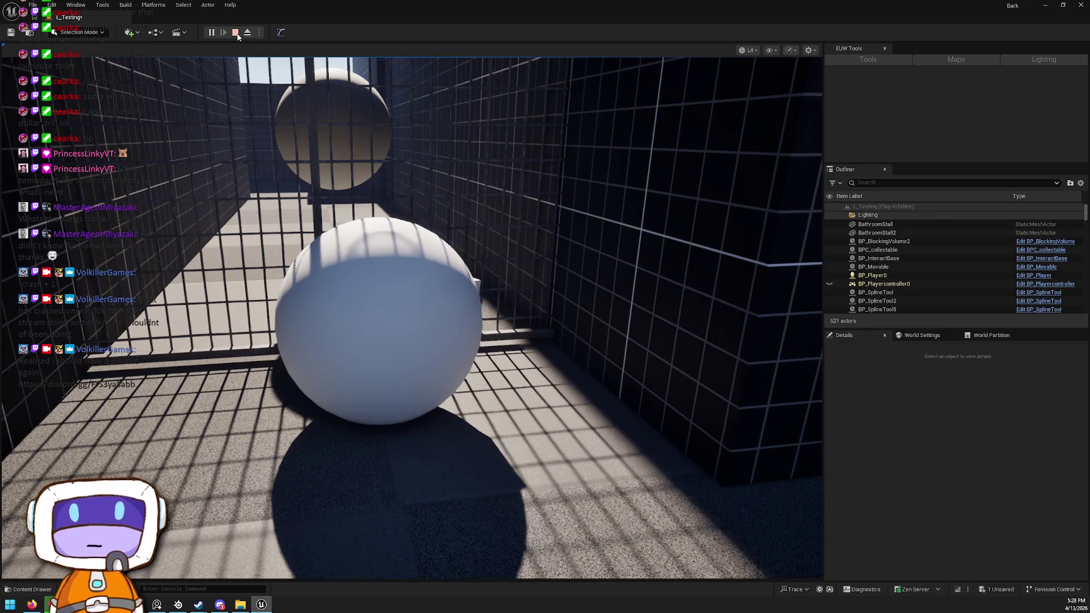
left_click(235, 32)
key("f")
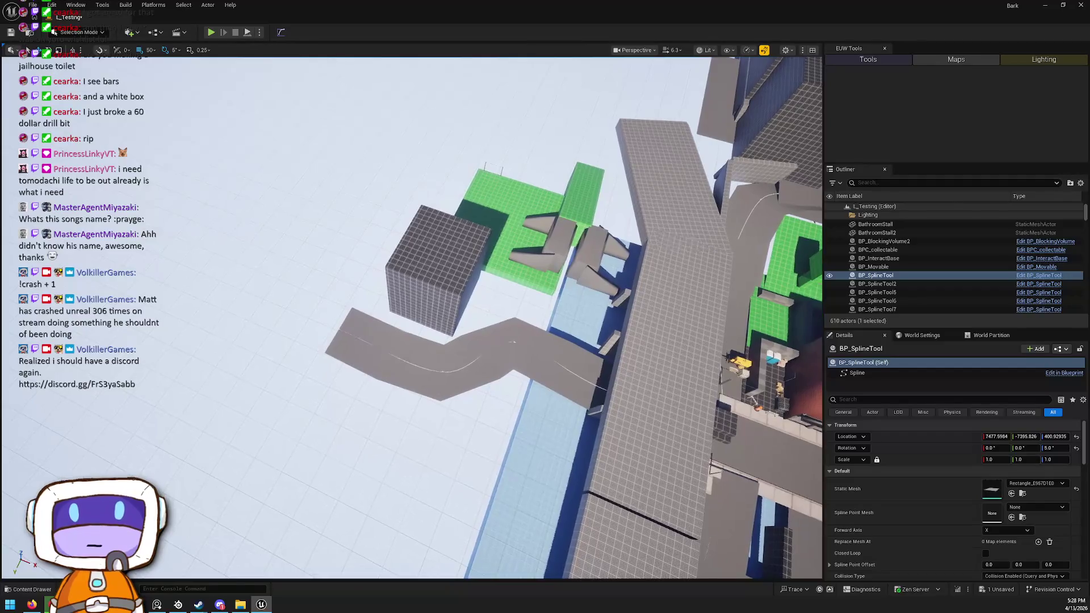